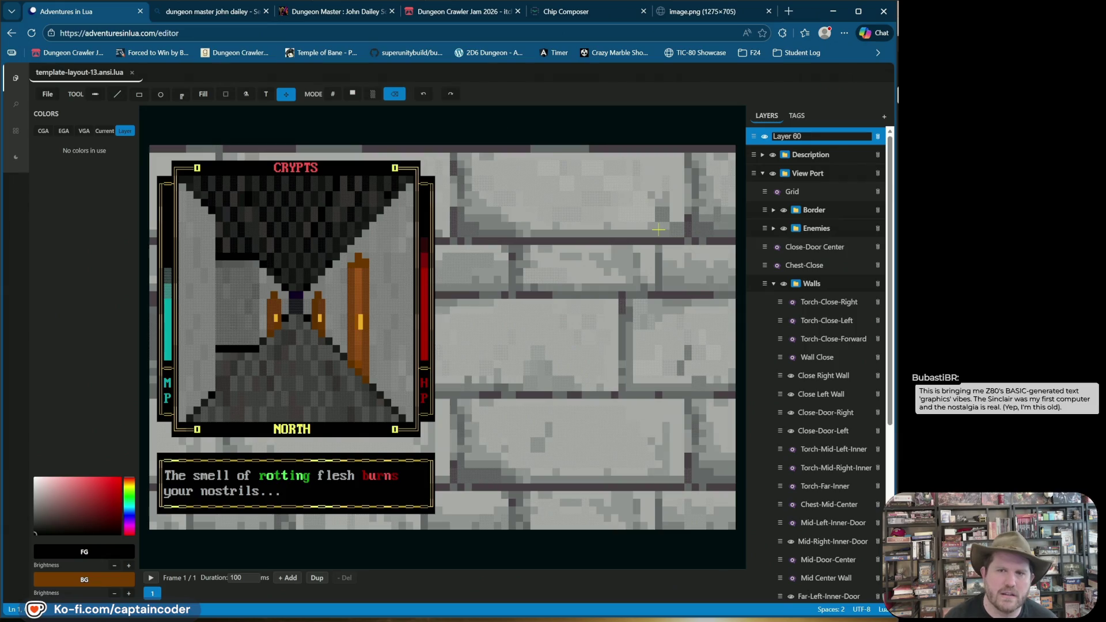
Rename the new layer to Close-Right-Inner-Door
{"action": "key", "text": "ctrl+a"}
{"action": "type", "text": "Close-"}
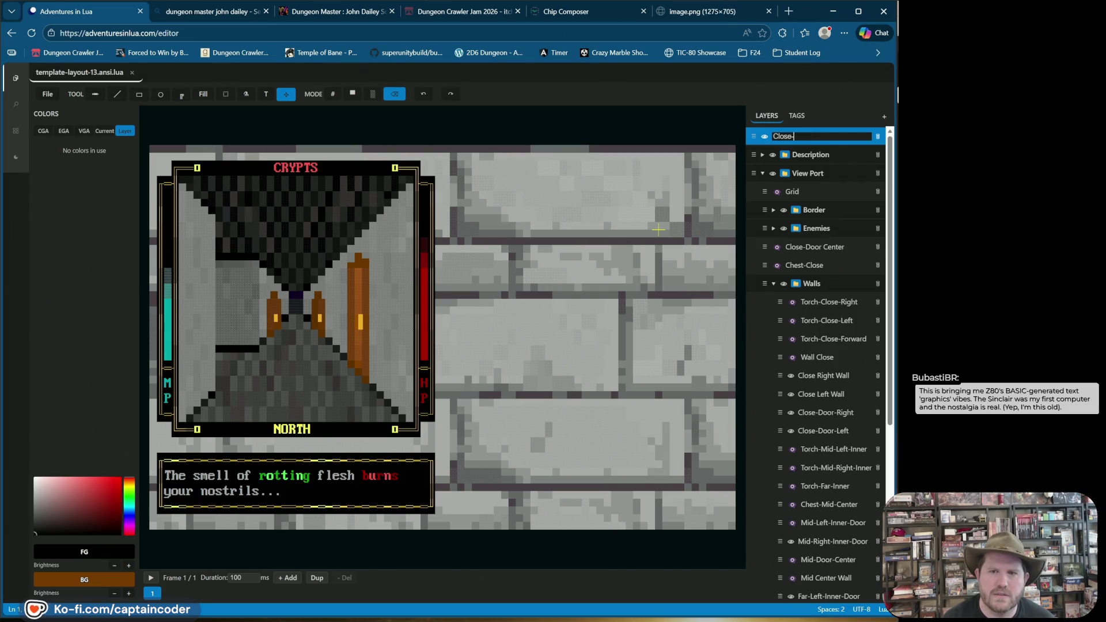
{"action": "type", "text": "Right-Inn"}
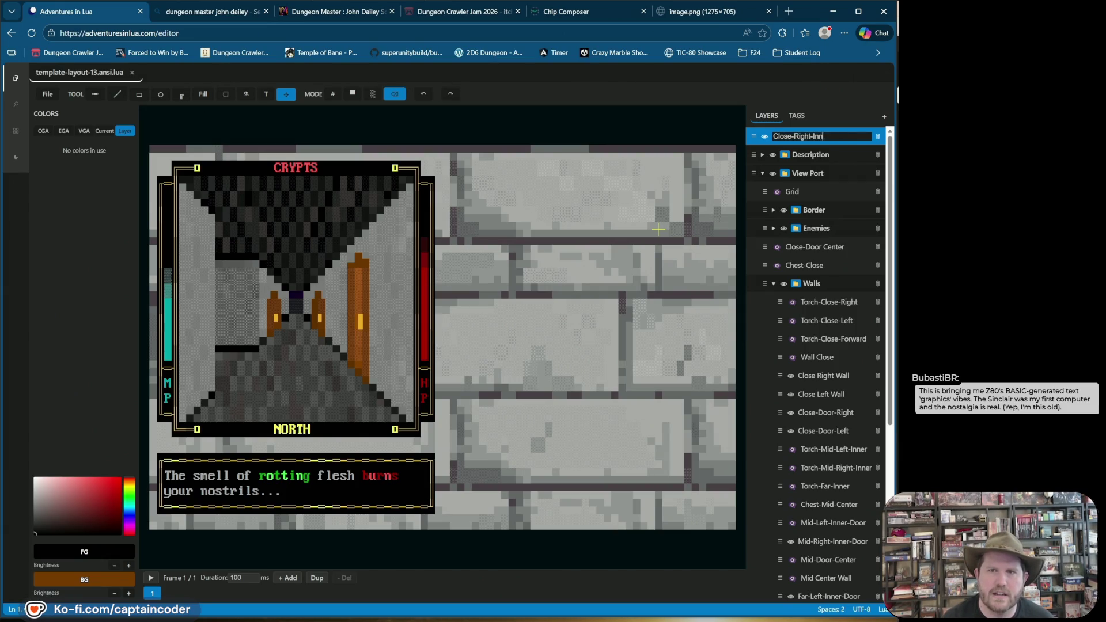
{"action": "type", "text": "er-Door"}
{"action": "key", "text": "Return"}
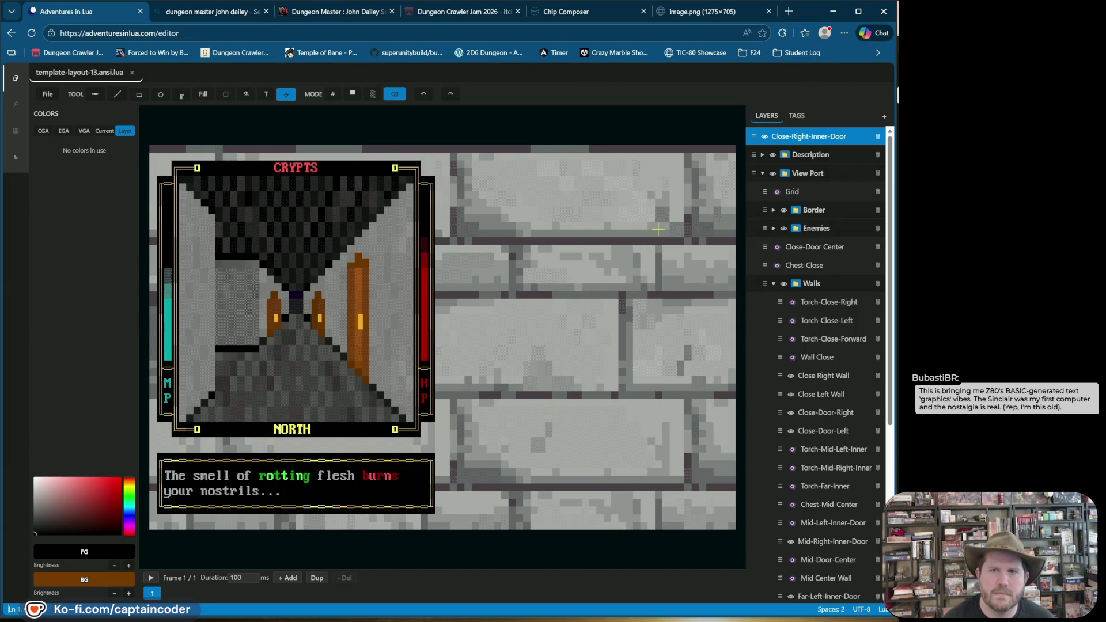
Tag the Close-Right-Inner-Door layer with Doors from its Tags menu
{"action": "right_click", "coordinate": [793, 139]}
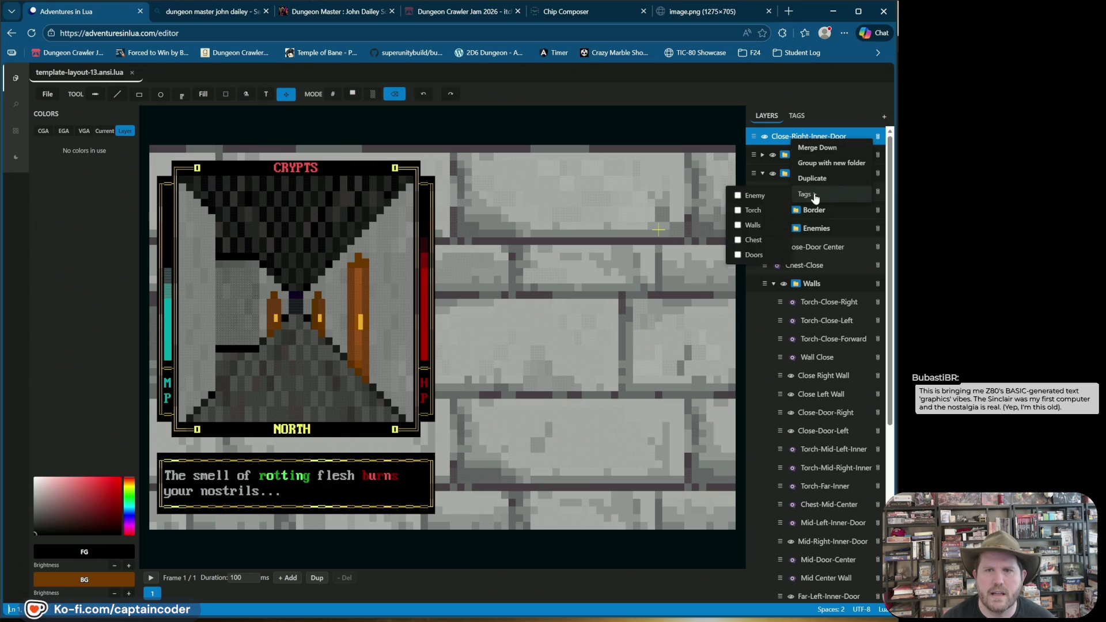
{"action": "mouse_move", "coordinate": [819, 196]}
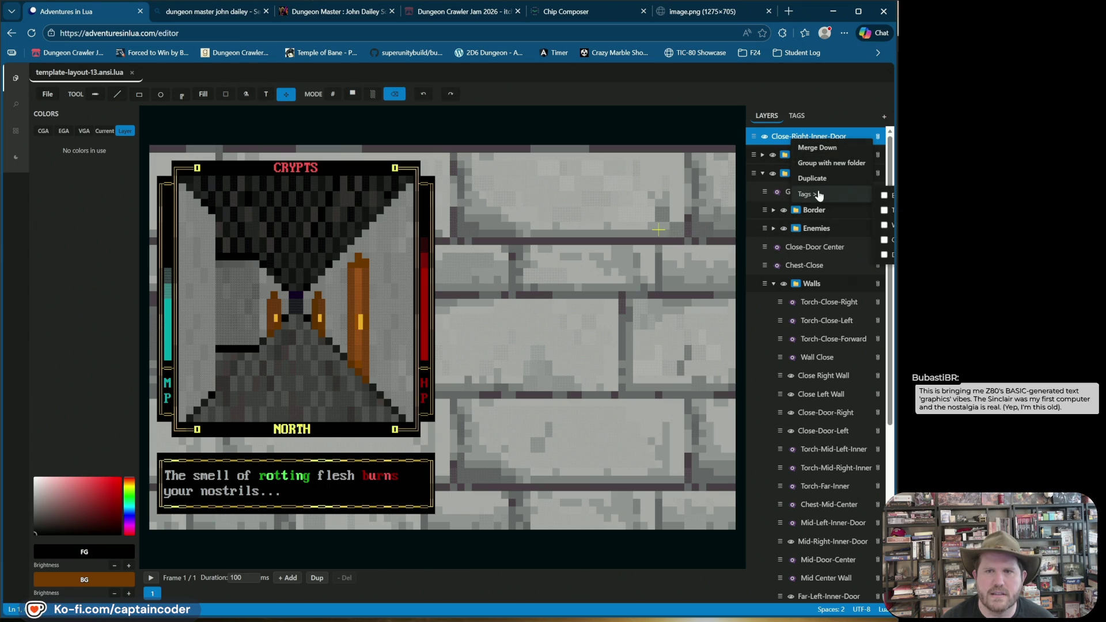
{"action": "left_click", "coordinate": [769, 144]}
{"action": "right_click", "coordinate": [773, 140]}
{"action": "mouse_move", "coordinate": [784, 196]}
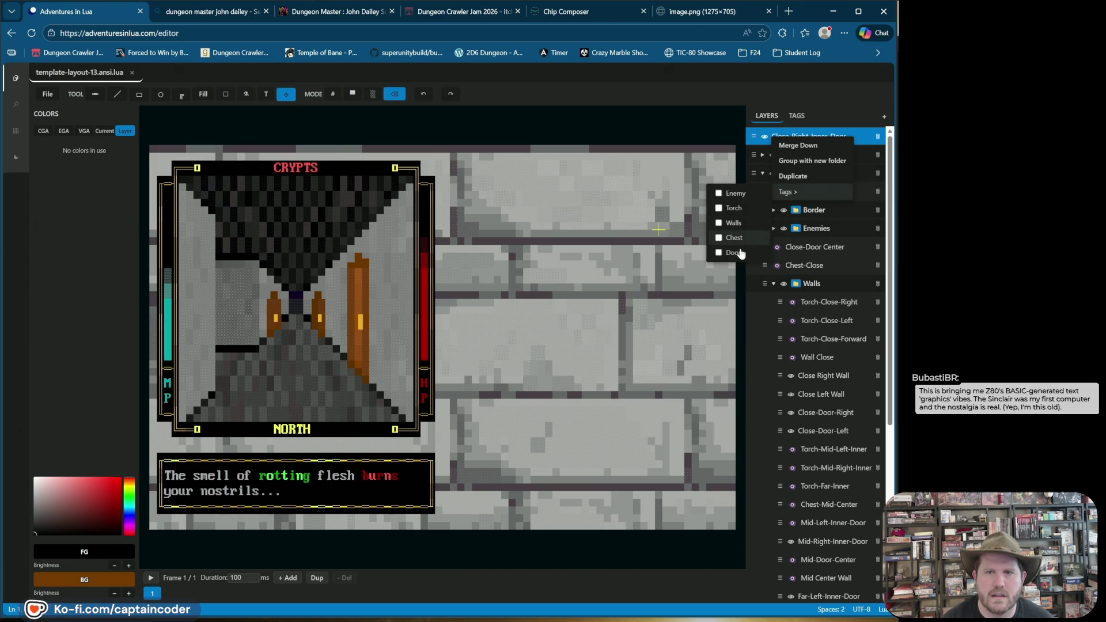
{"action": "left_click", "coordinate": [795, 90]}
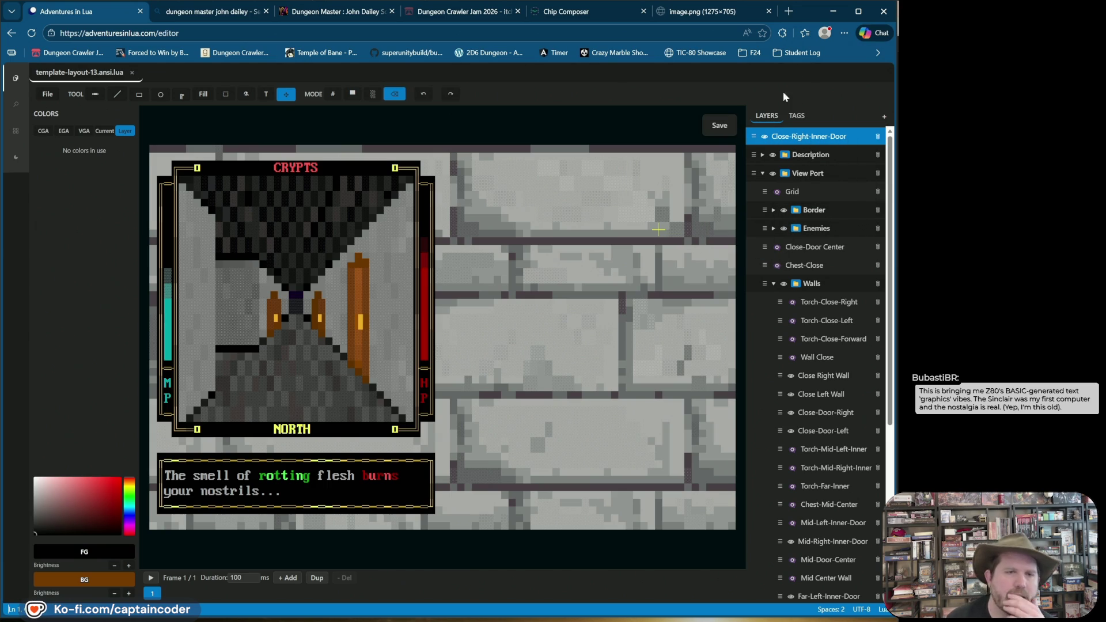
Draw a brown vertical line up the viewport's left side in solid-block mode
{"action": "left_click", "coordinate": [352, 94]}
{"action": "key", "text": "x"}
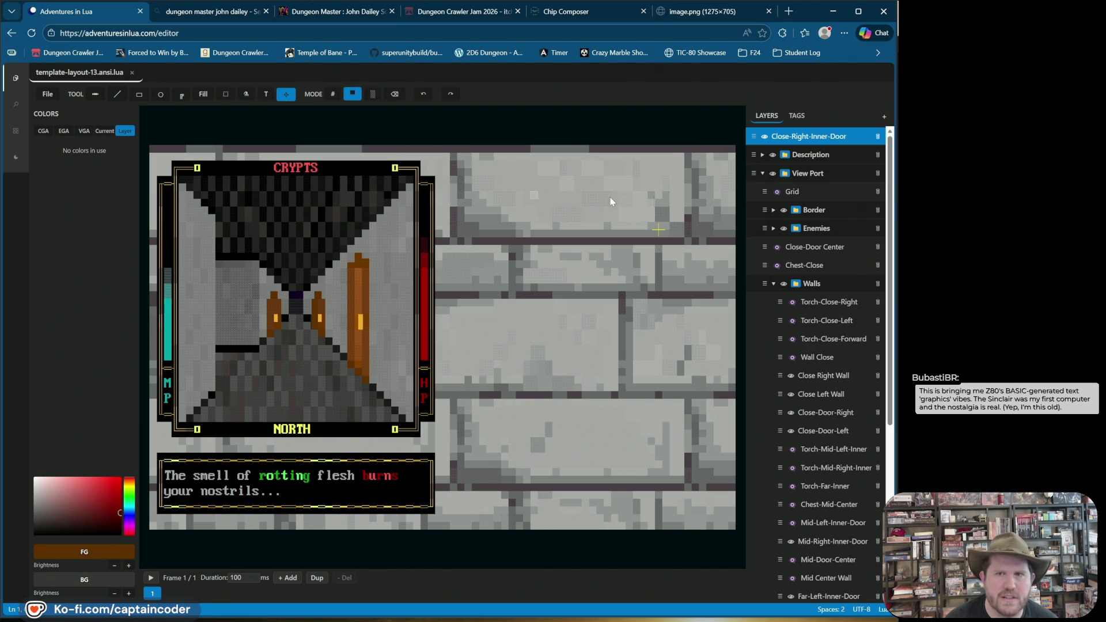
{"action": "left_click", "coordinate": [117, 94]}
{"action": "left_click", "coordinate": [196, 412]}
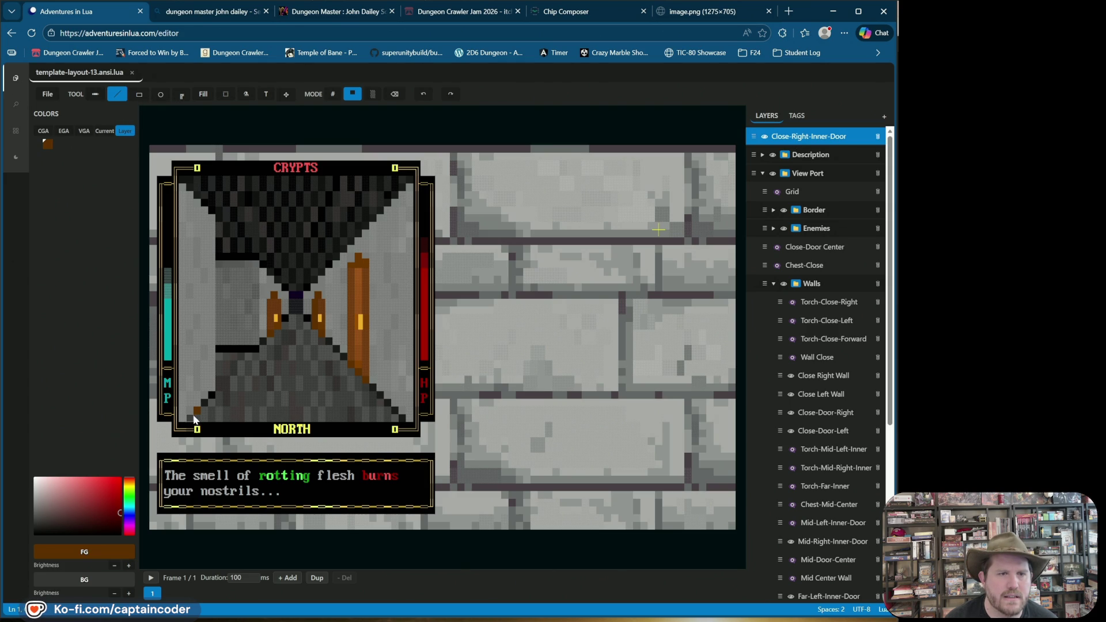
{"action": "left_click_drag", "start_coordinate": [196, 400], "coordinate": [199, 243]}
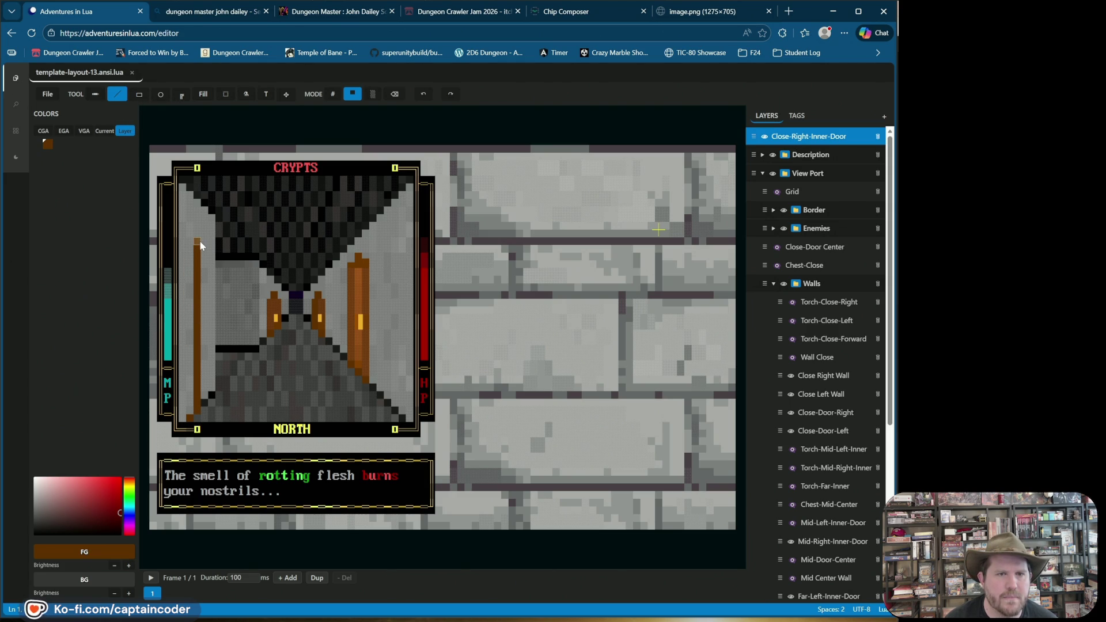
Touch up the brown stroke's top and gaps, erasing and repainting stray cells
{"action": "left_click", "coordinate": [181, 203]}
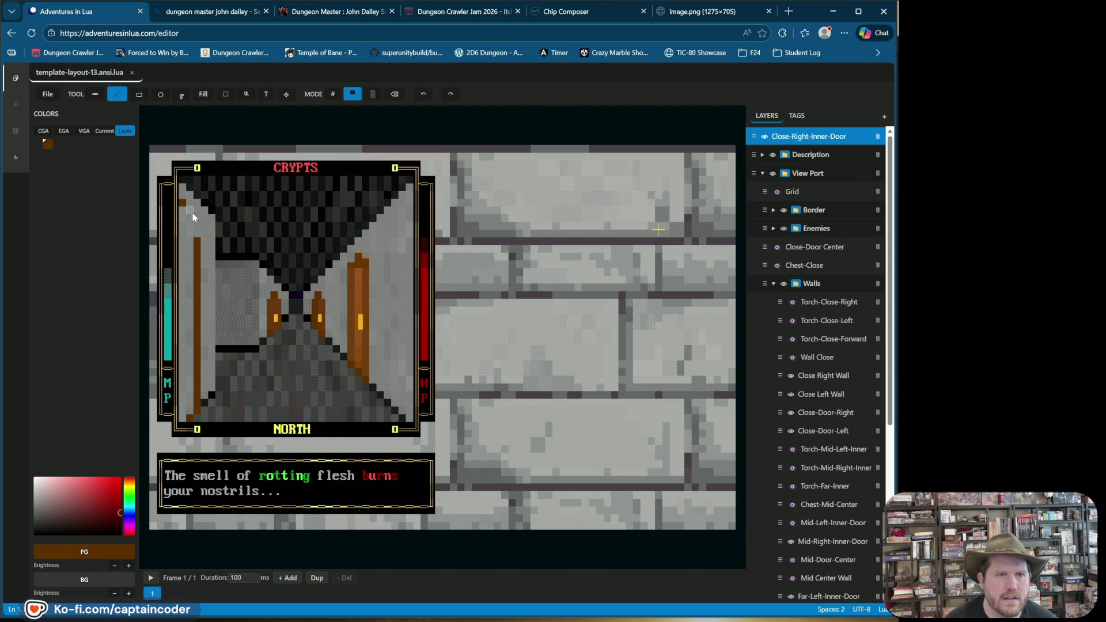
{"action": "left_click", "coordinate": [189, 203]}
{"action": "left_click", "coordinate": [197, 220]}
{"action": "left_click", "coordinate": [394, 95]}
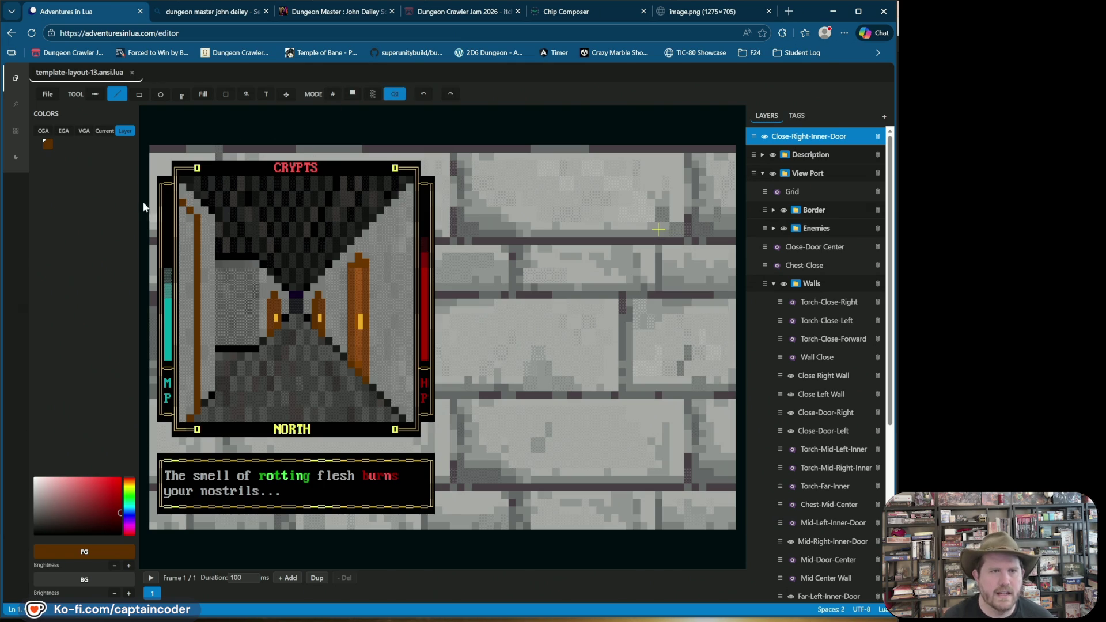
{"action": "left_click", "coordinate": [353, 93]}
{"action": "left_click", "coordinate": [182, 198]}
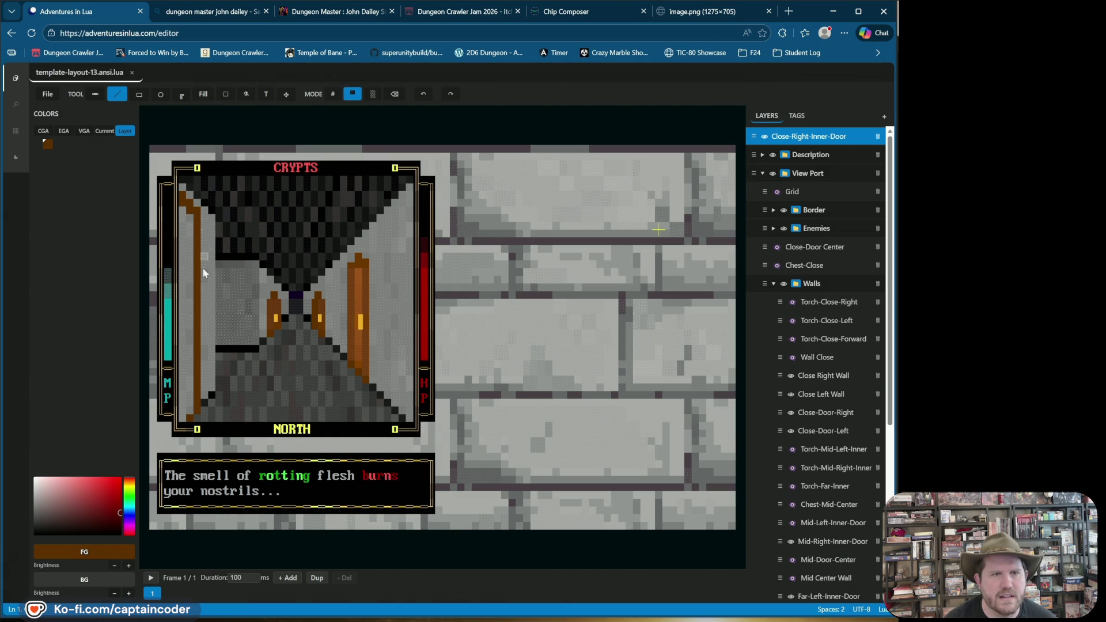
{"action": "left_click", "coordinate": [423, 95]}
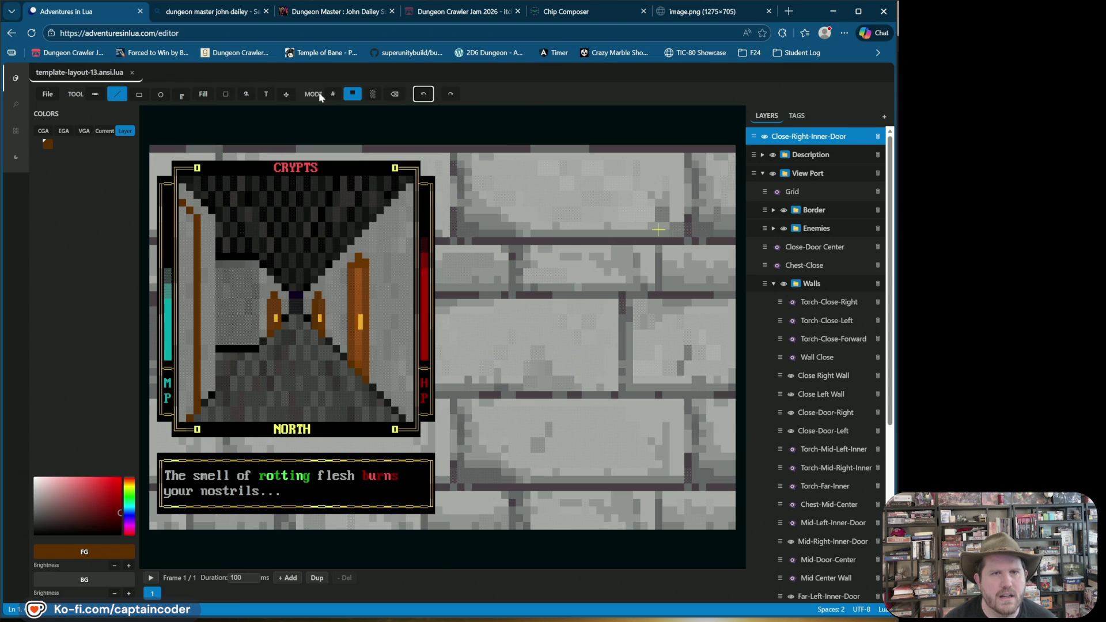
{"action": "left_click", "coordinate": [394, 94]}
{"action": "left_click", "coordinate": [191, 216]}
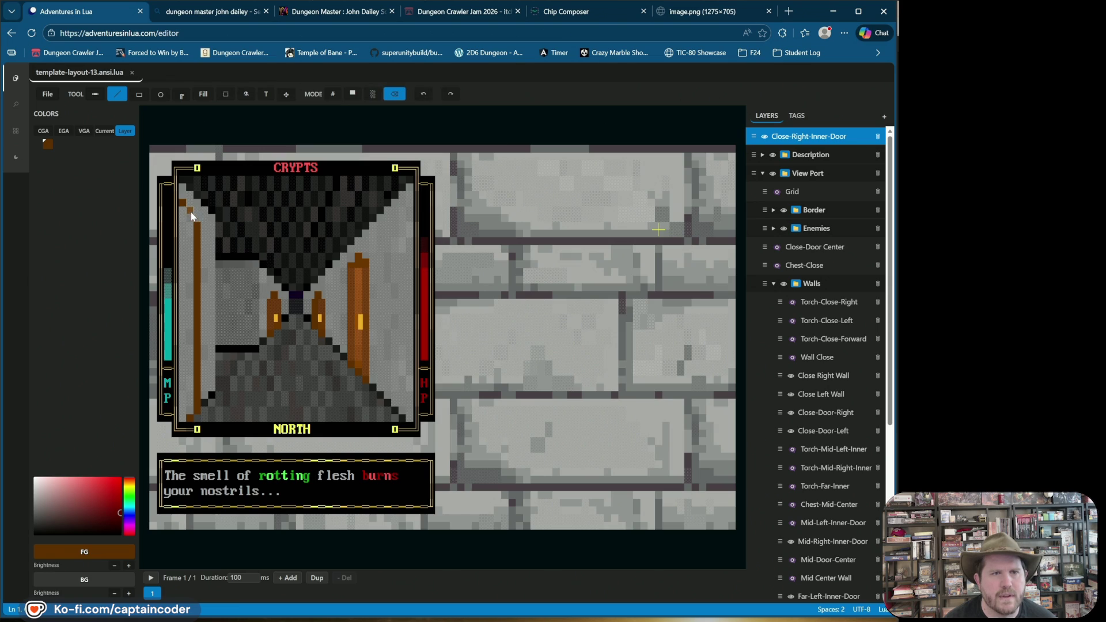
{"action": "left_click", "coordinate": [353, 93]}
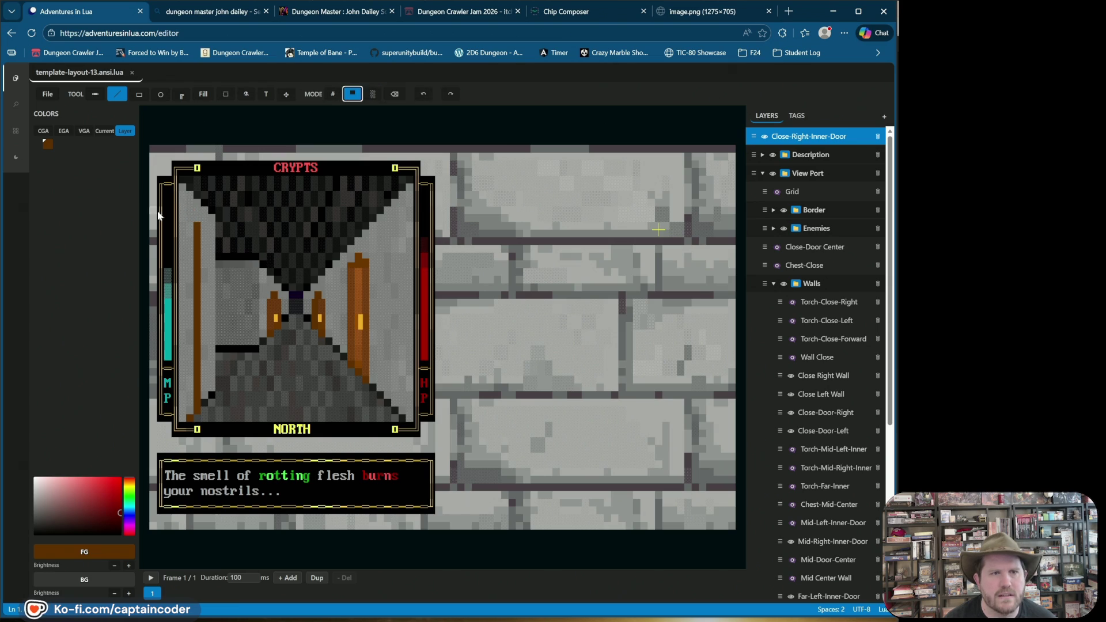
{"action": "left_click", "coordinate": [190, 214]}
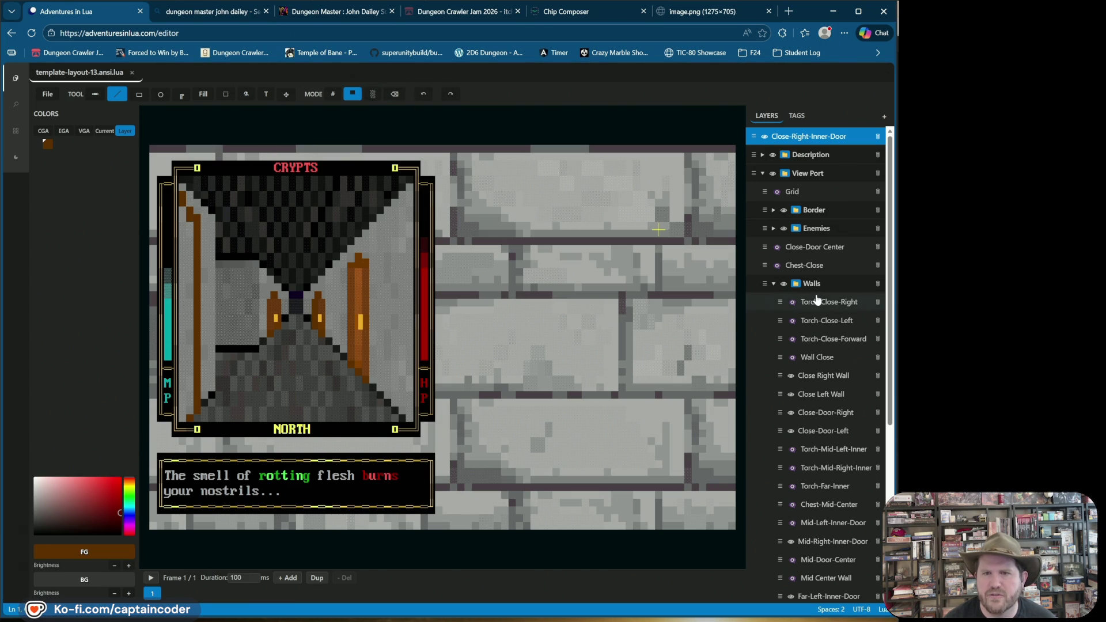
Make the Close-Door Center layer visible under the Doors tag group
{"action": "left_click", "coordinate": [797, 116]}
{"action": "scroll", "coordinate": [830, 439], "scroll_direction": "down", "scroll_amount": 3}
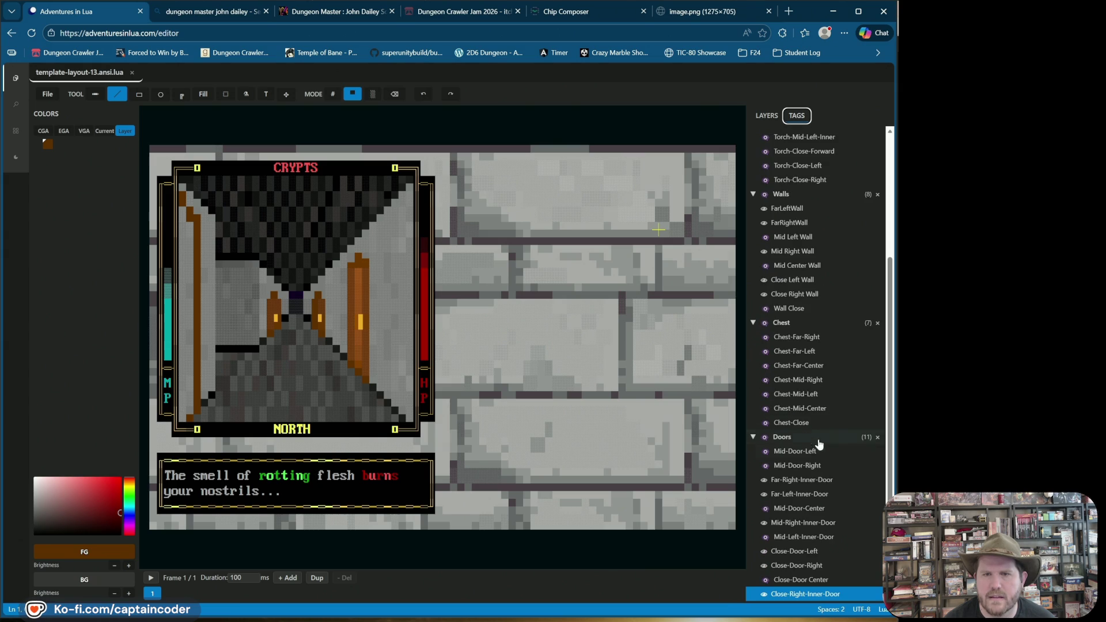
{"action": "left_click", "coordinate": [765, 581]}
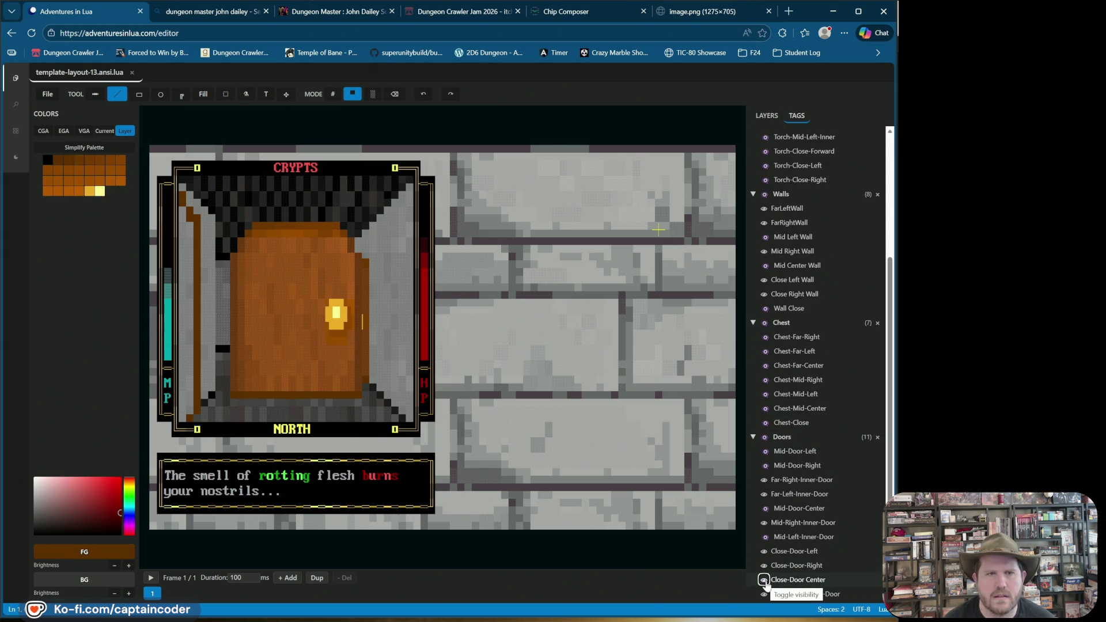
{"action": "left_click", "coordinate": [798, 579]}
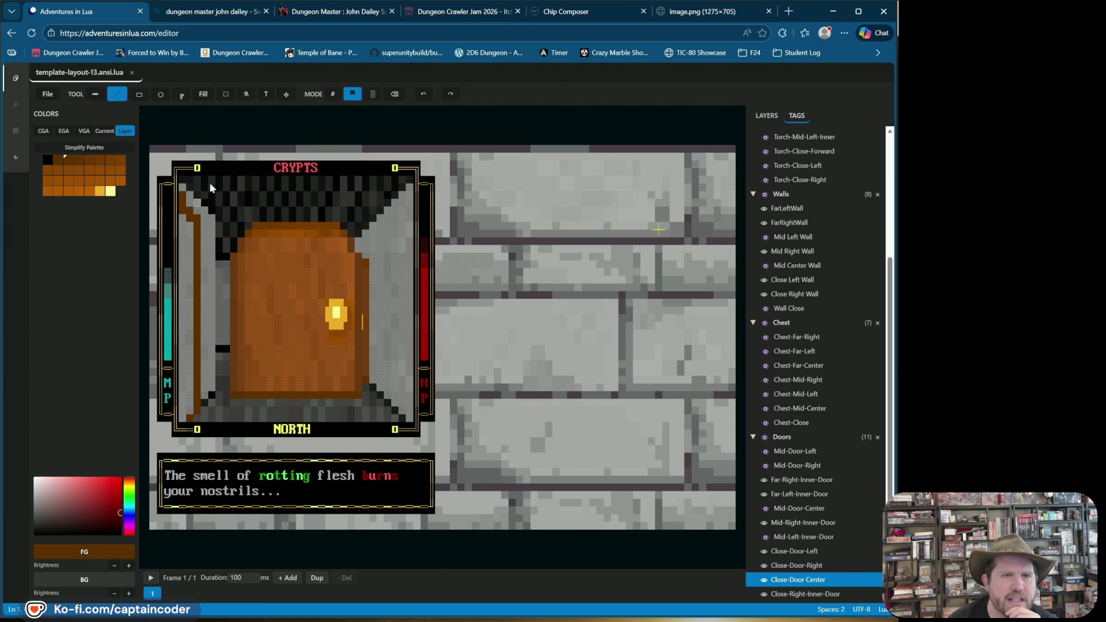
Return to the layer tree with Close-Right-Inner-Door selected for editing
{"action": "left_click", "coordinate": [393, 94]}
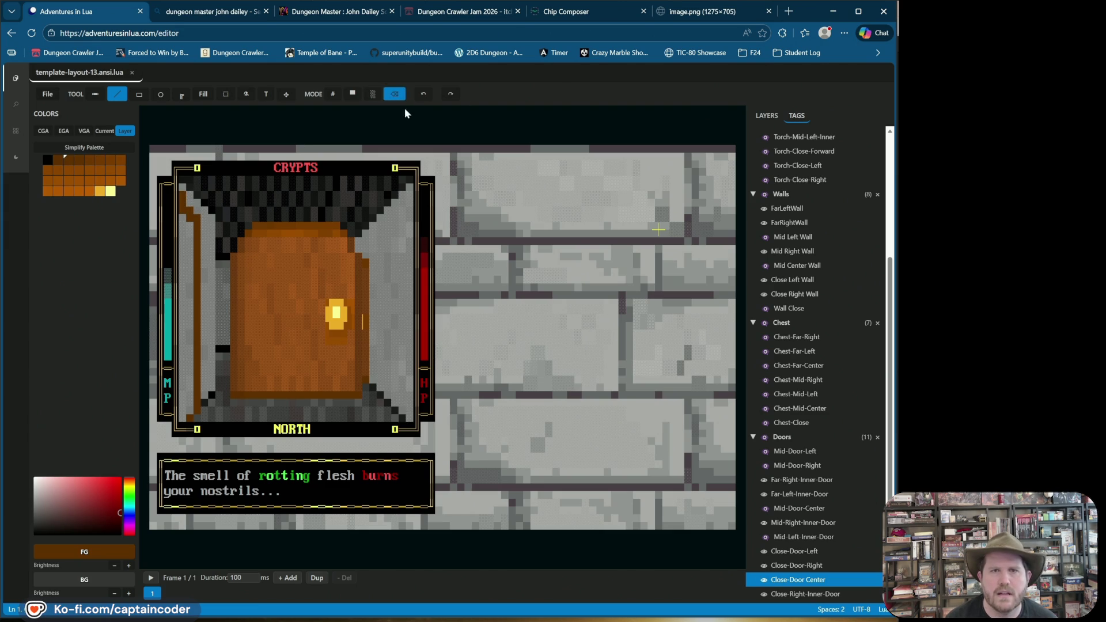
{"action": "left_click", "coordinate": [420, 97]}
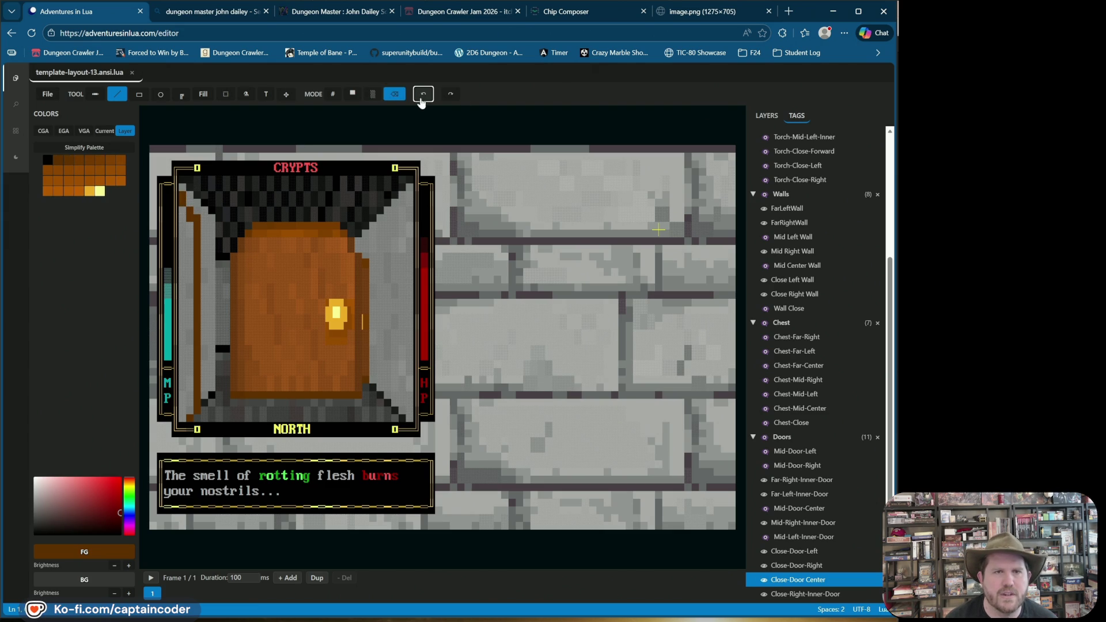
{"action": "left_click", "coordinate": [764, 116]}
{"action": "left_click", "coordinate": [803, 137]}
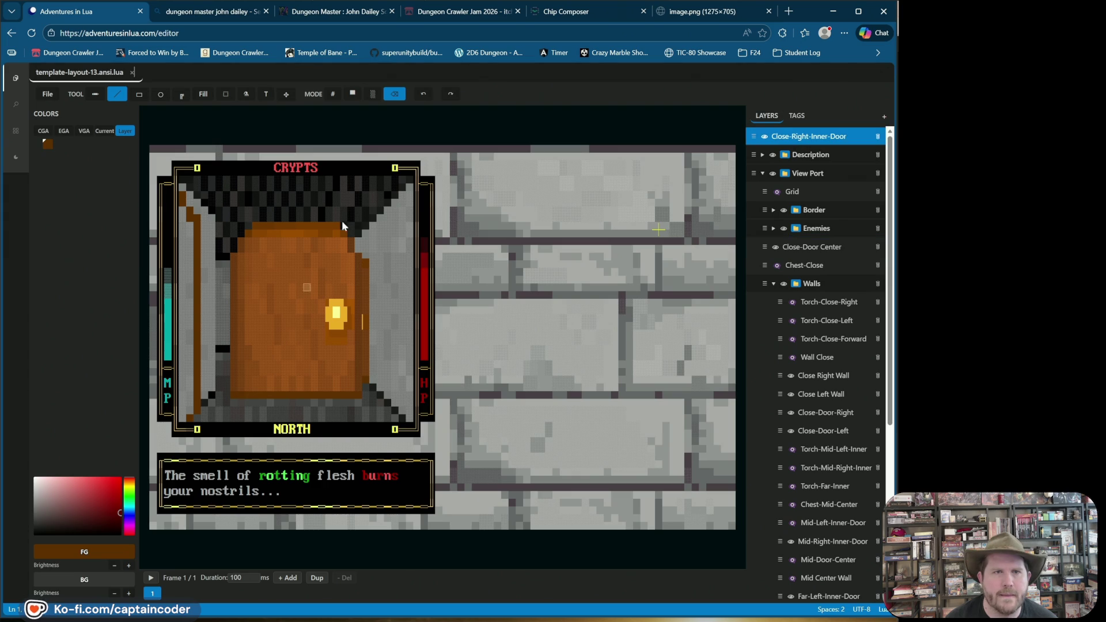
Add brown cells to the left door edge so its top angles inward
{"action": "left_click", "coordinate": [353, 94]}
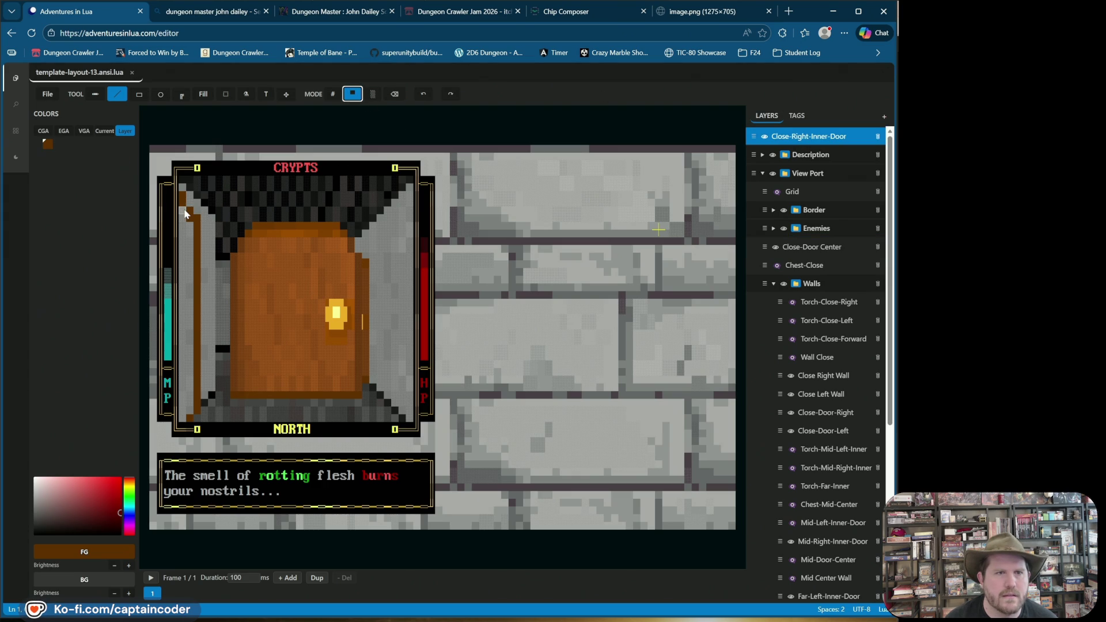
{"action": "left_click", "coordinate": [389, 97]}
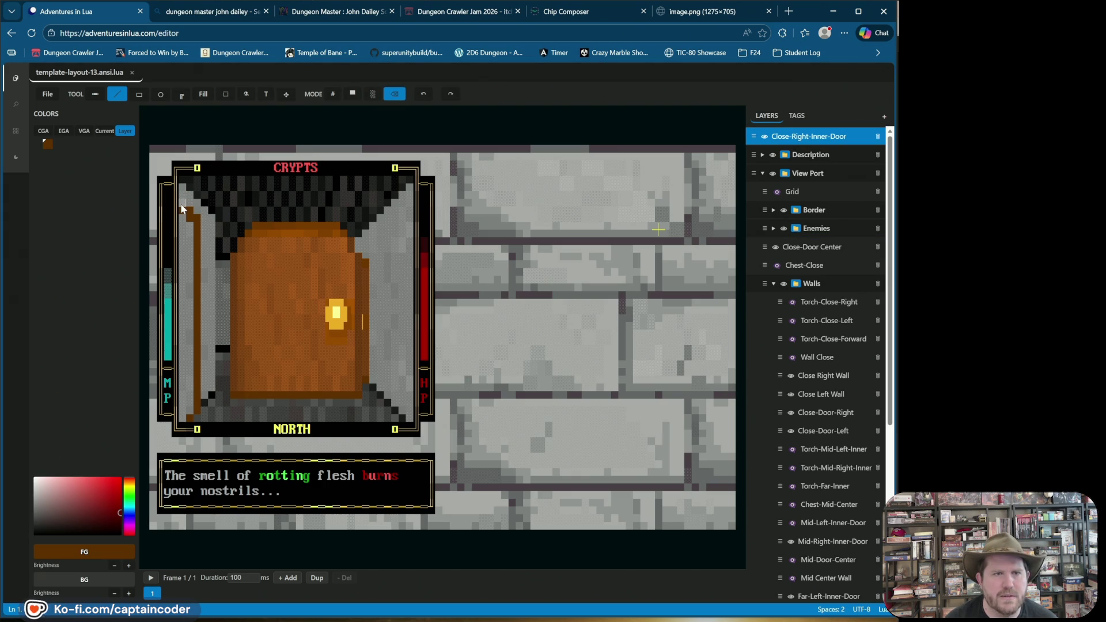
{"action": "left_click", "coordinate": [352, 94]}
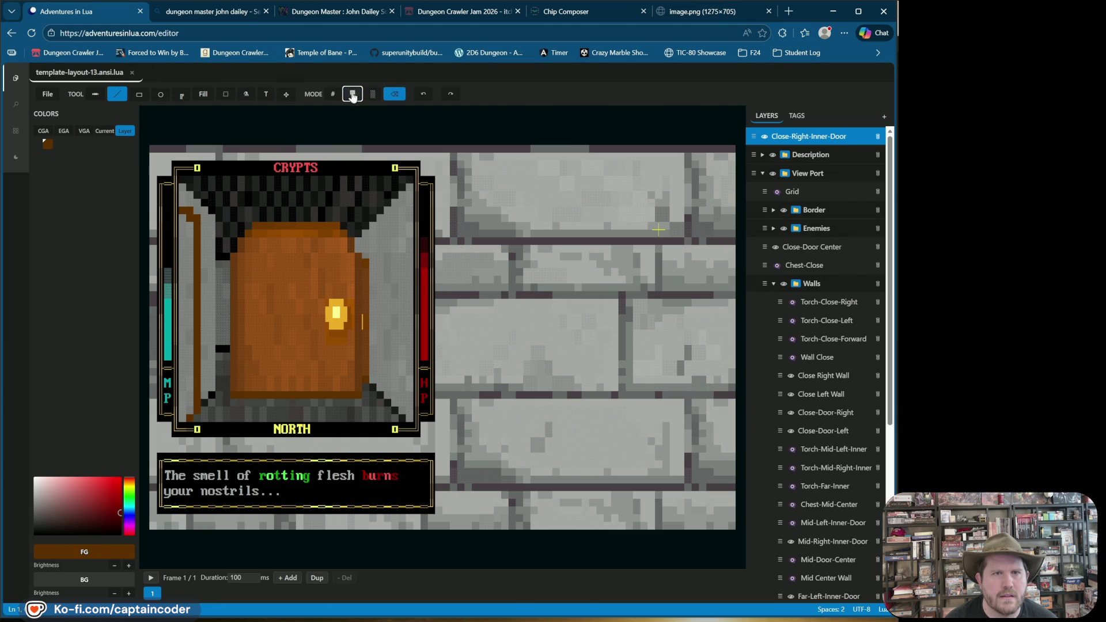
{"action": "left_click", "coordinate": [183, 207]}
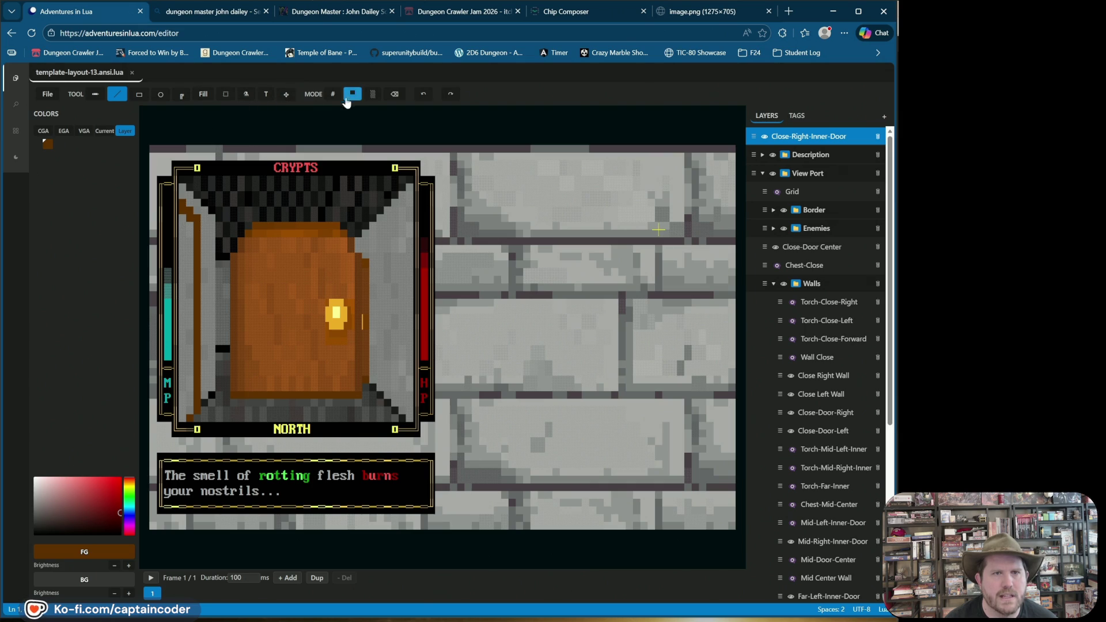
{"action": "left_click", "coordinate": [395, 94]}
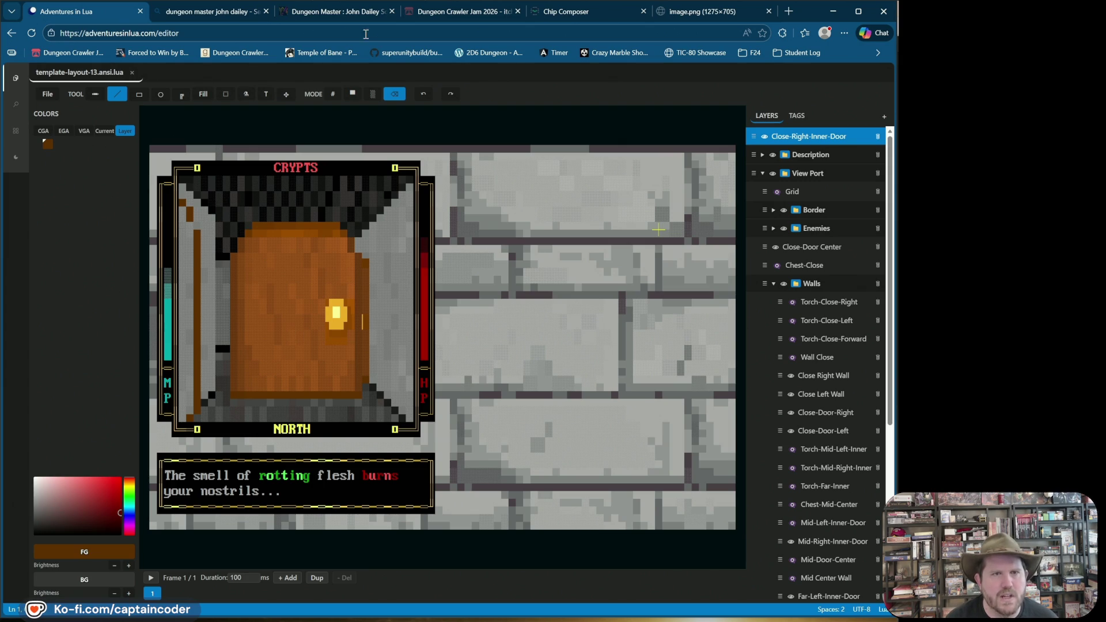
{"action": "left_click", "coordinate": [352, 95]}
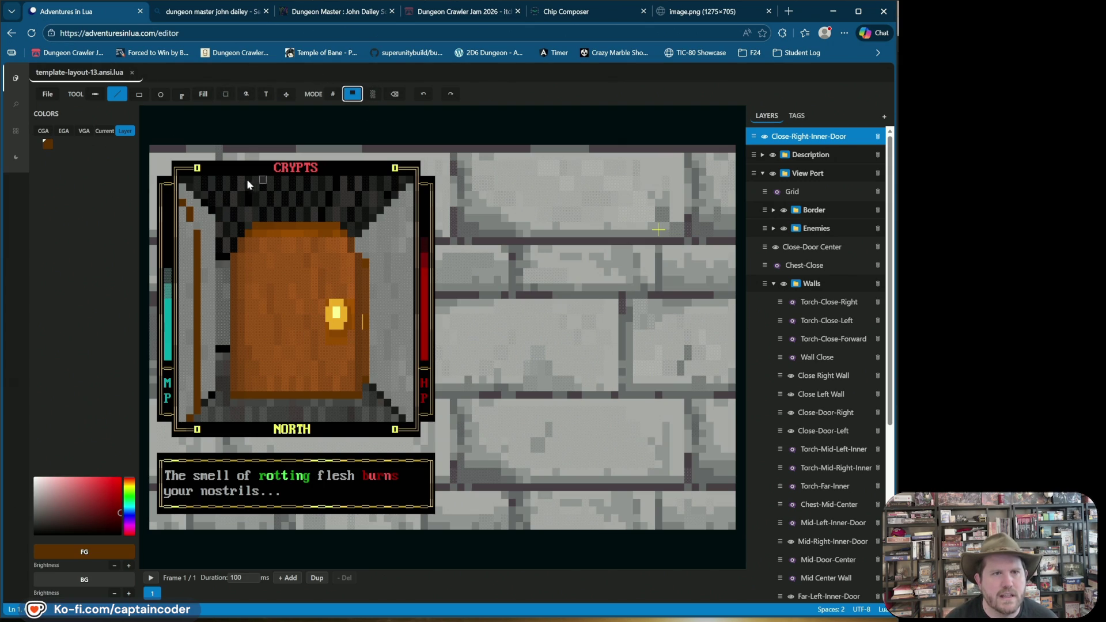
{"action": "left_click", "coordinate": [195, 228]}
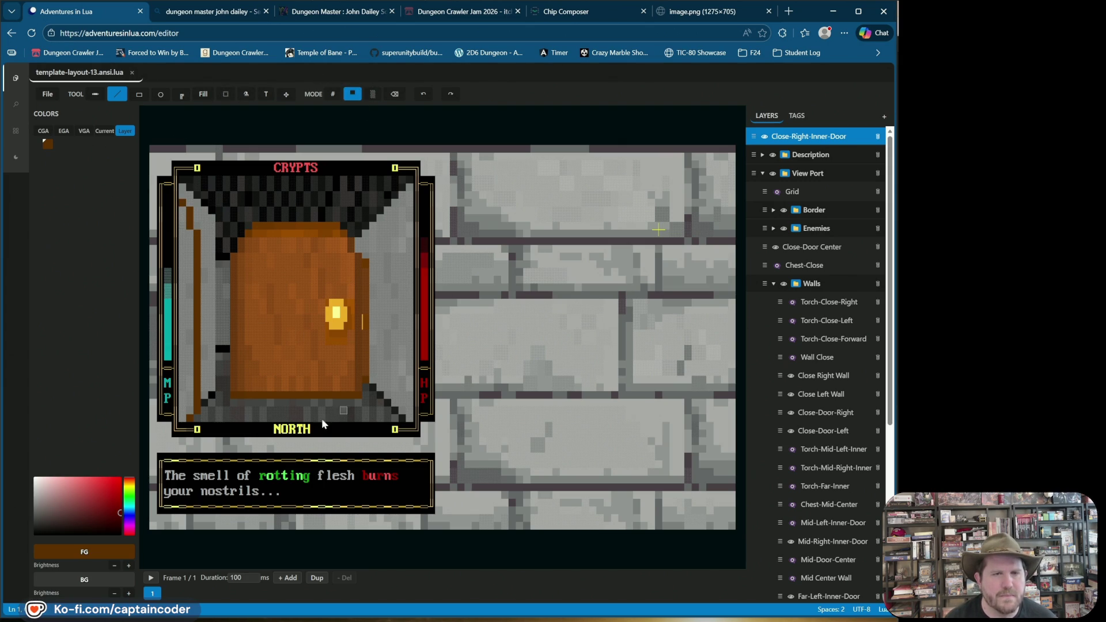
Sample the door colours and draw a yellow vertical torch with an orange cell below it
{"action": "right_click", "coordinate": [340, 329]}
{"action": "left_click", "coordinate": [331, 330]}
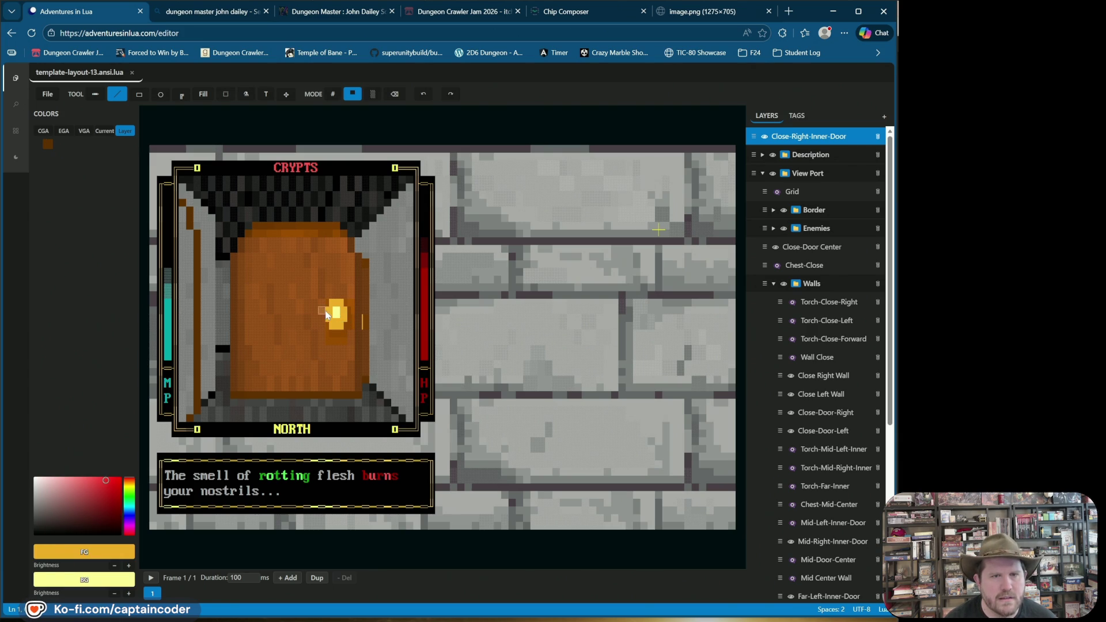
{"action": "right_click", "coordinate": [343, 304]}
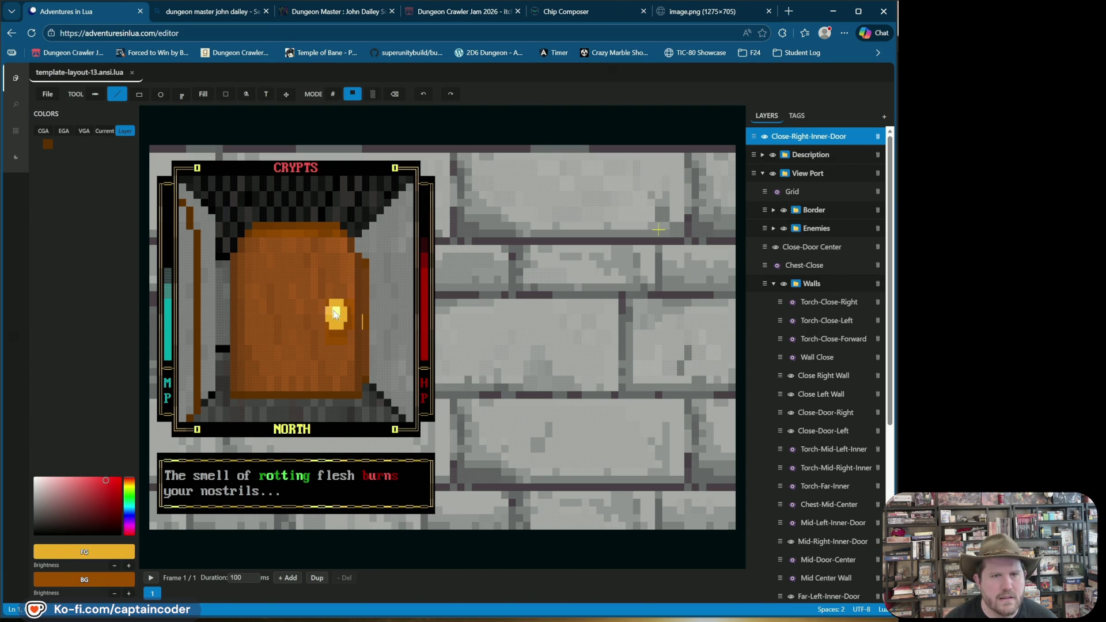
{"action": "left_click", "coordinate": [182, 295]}
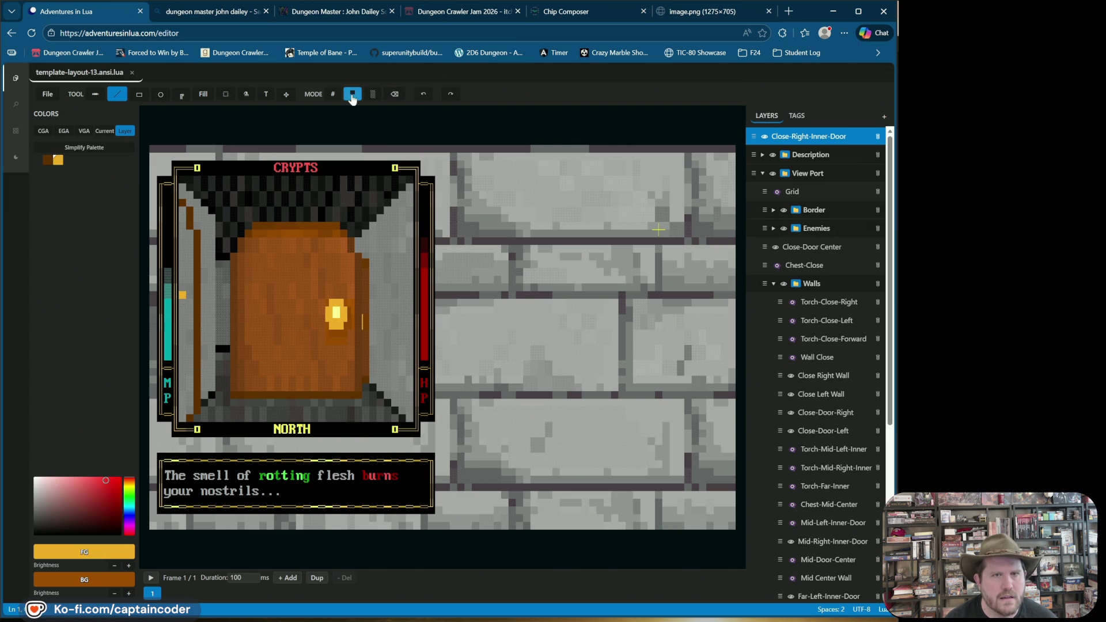
{"action": "left_click", "coordinate": [334, 95]}
{"action": "left_click", "coordinate": [183, 295]}
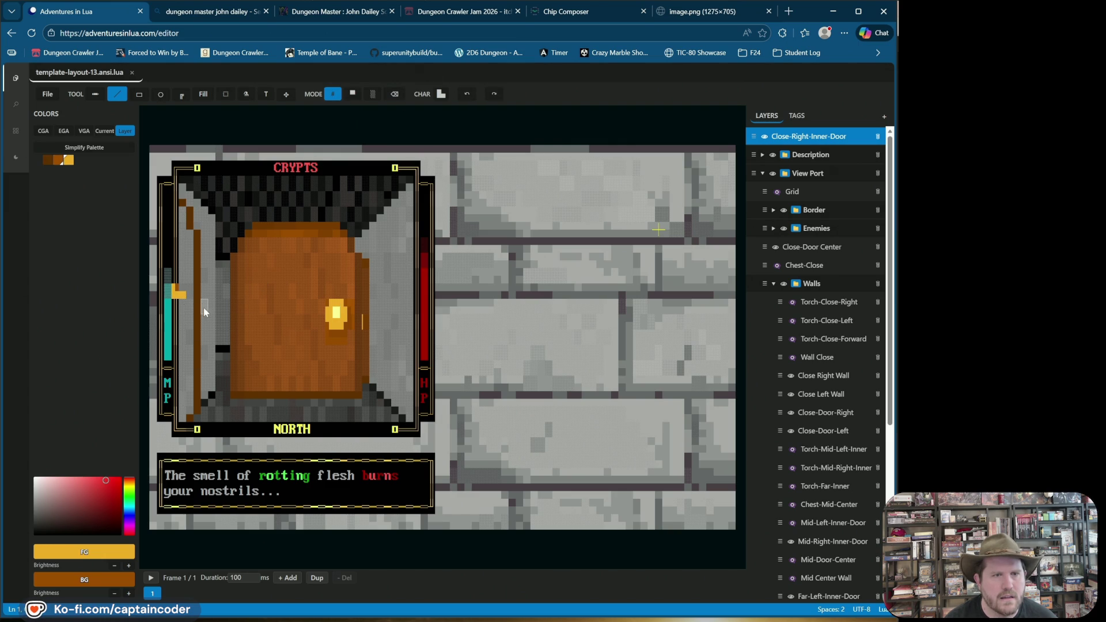
{"action": "left_click", "coordinate": [467, 94]}
{"action": "left_click_drag", "start_coordinate": [182, 286], "coordinate": [182, 295]}
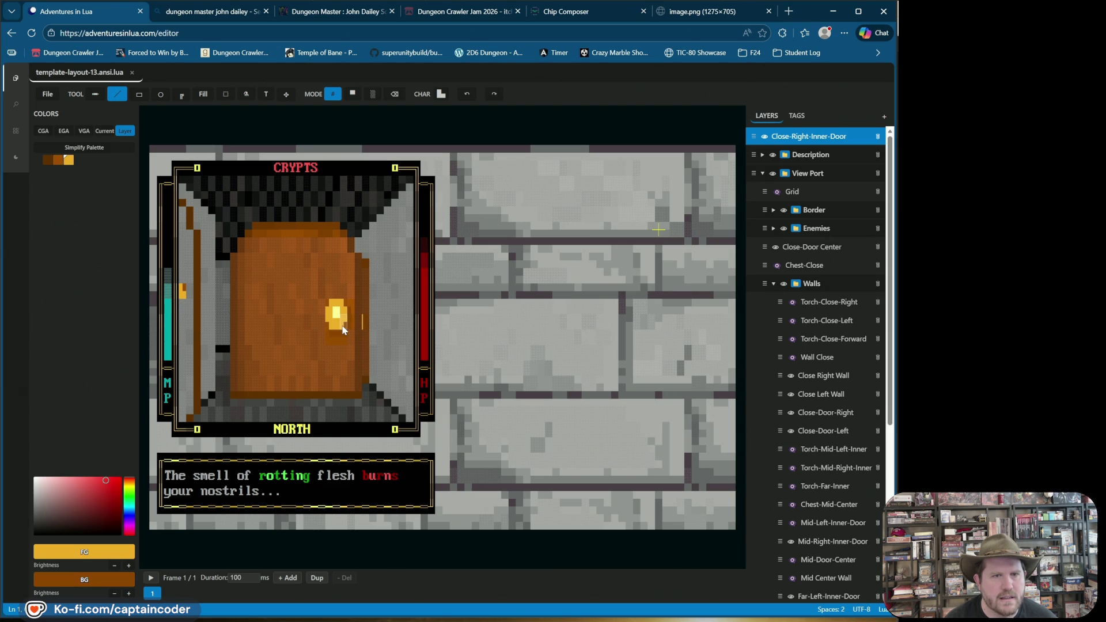
{"action": "left_click", "coordinate": [182, 306]}
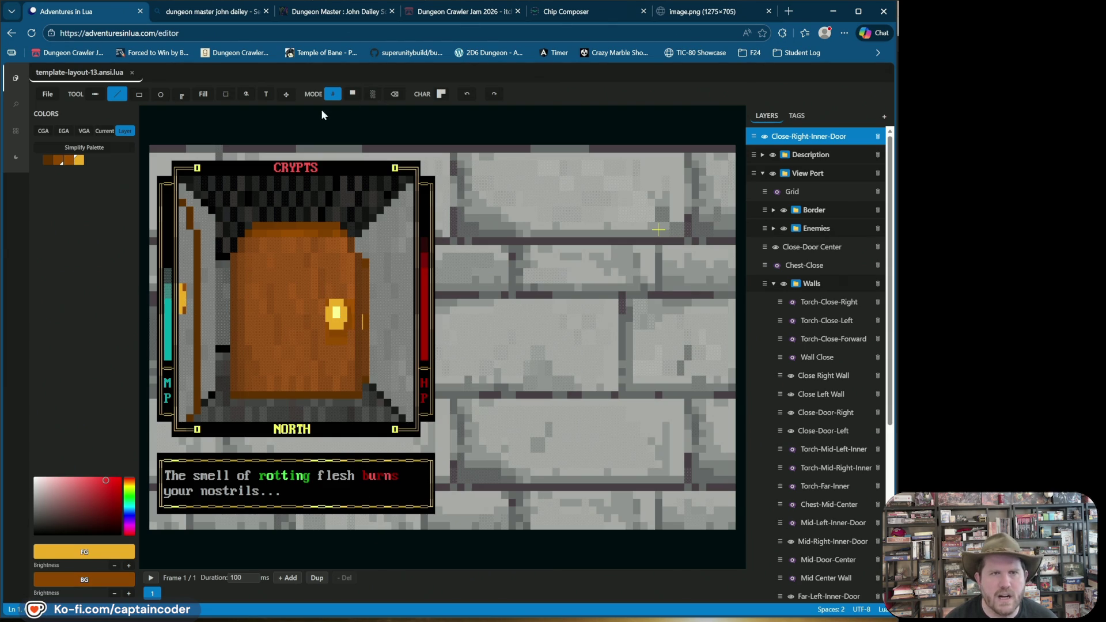
Select the torch and nudge it down one cell, undoing an accidental move and delete
{"action": "mouse_move", "coordinate": [137, 98]}
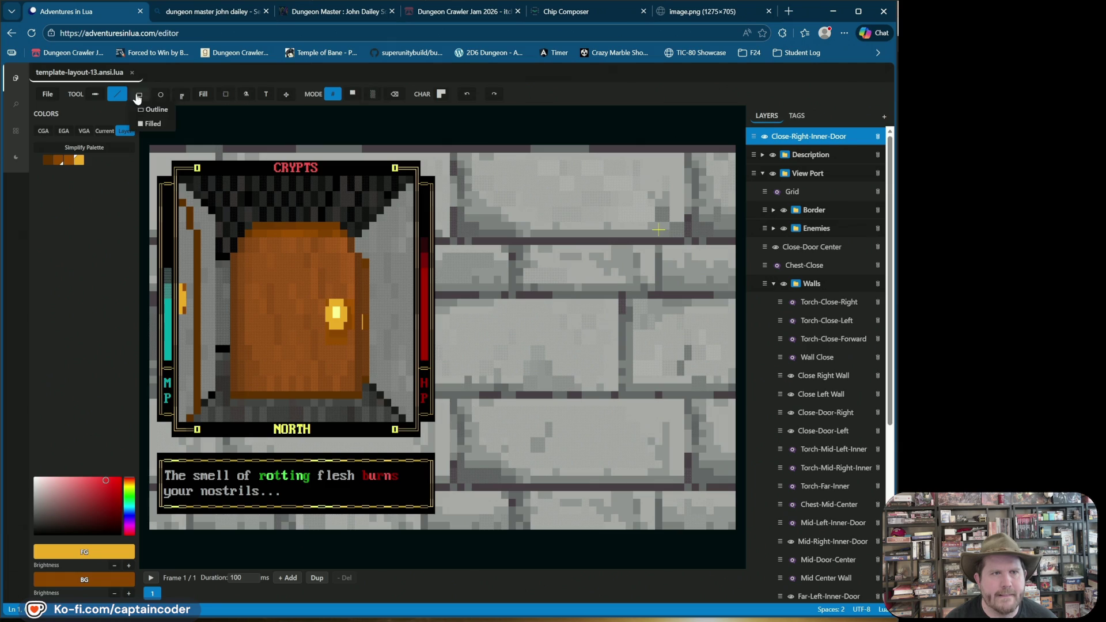
{"action": "left_click", "coordinate": [225, 93]}
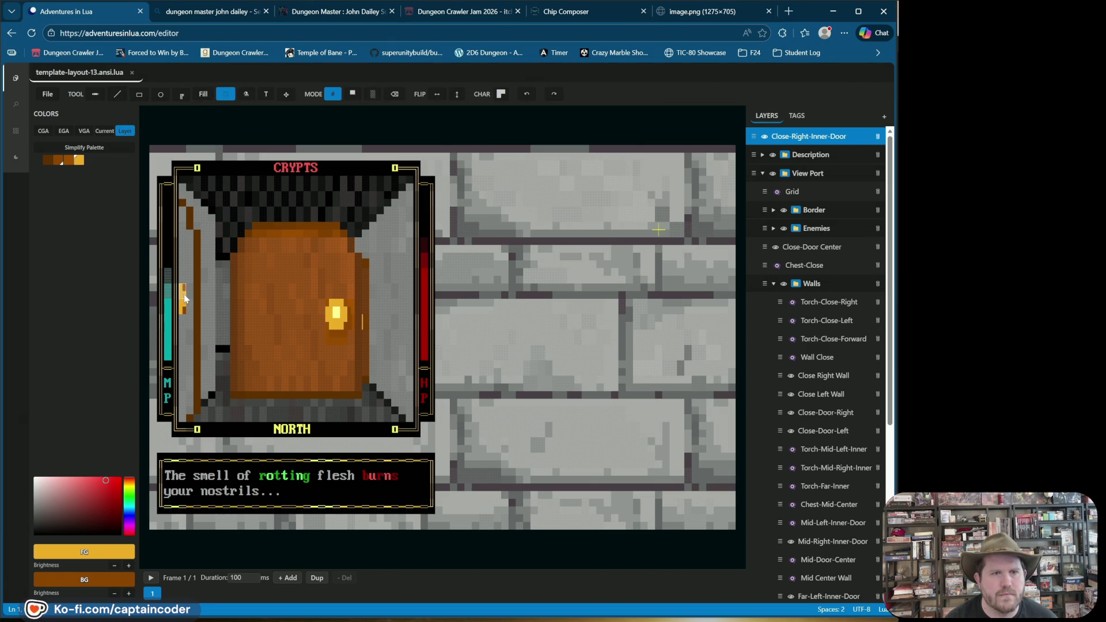
{"action": "left_click_drag", "start_coordinate": [184, 299], "coordinate": [160, 163]}
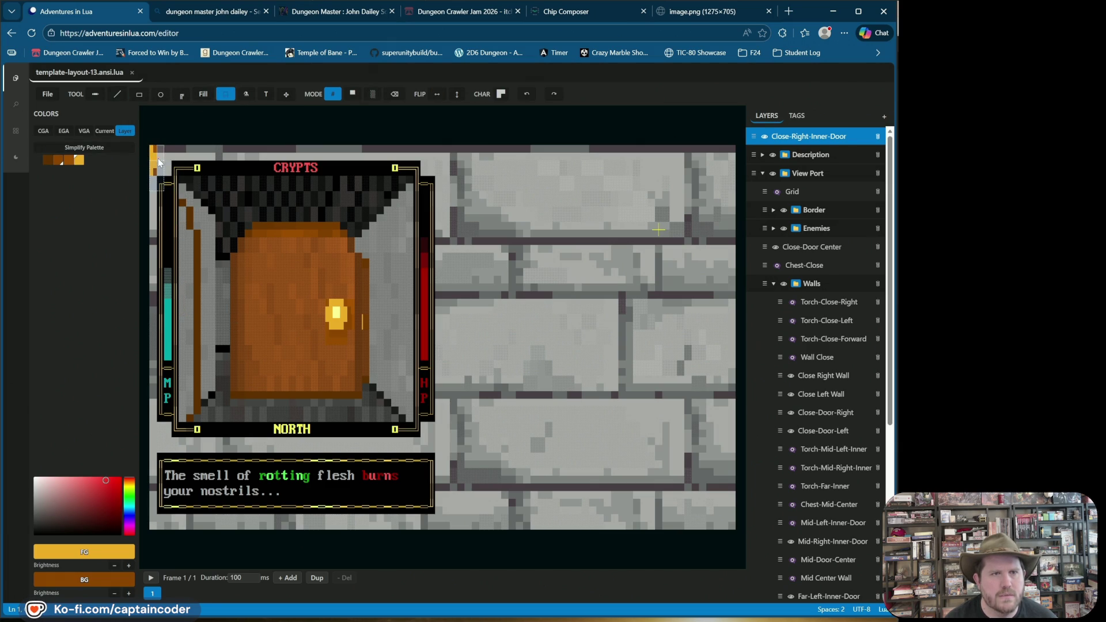
{"action": "key", "text": "Delete"}
{"action": "left_click", "coordinate": [526, 94]}
{"action": "left_click", "coordinate": [527, 94]}
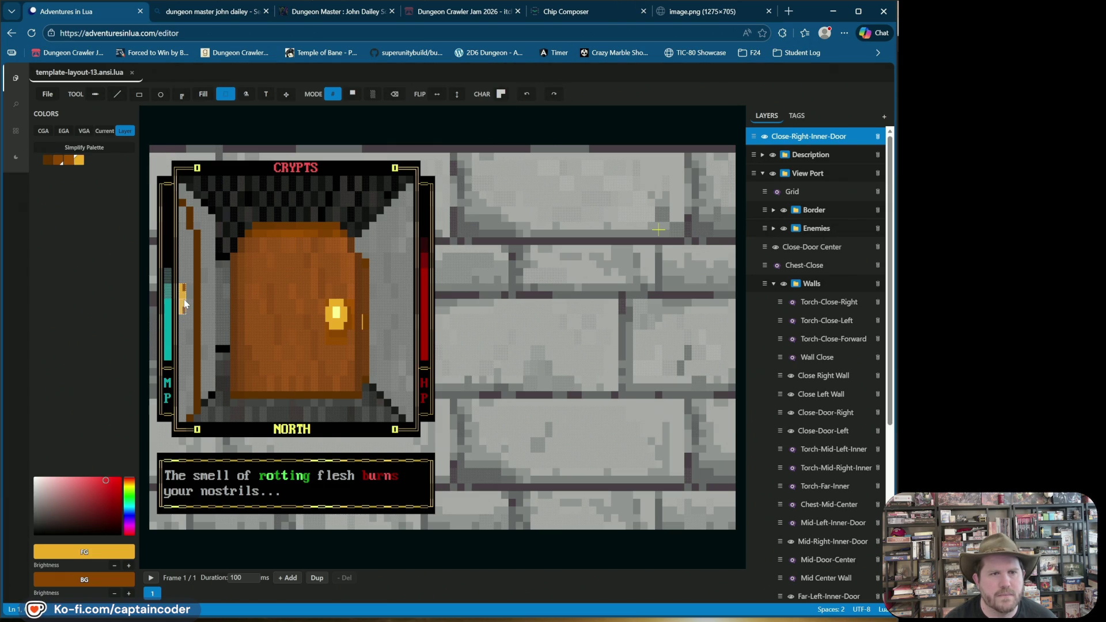
{"action": "key", "text": "Down"}
{"action": "key", "text": "Down"}
Shift the torch one cell right and back left, then return to drawing tools
{"action": "left_click_drag", "start_coordinate": [184, 322], "coordinate": [191, 327]}
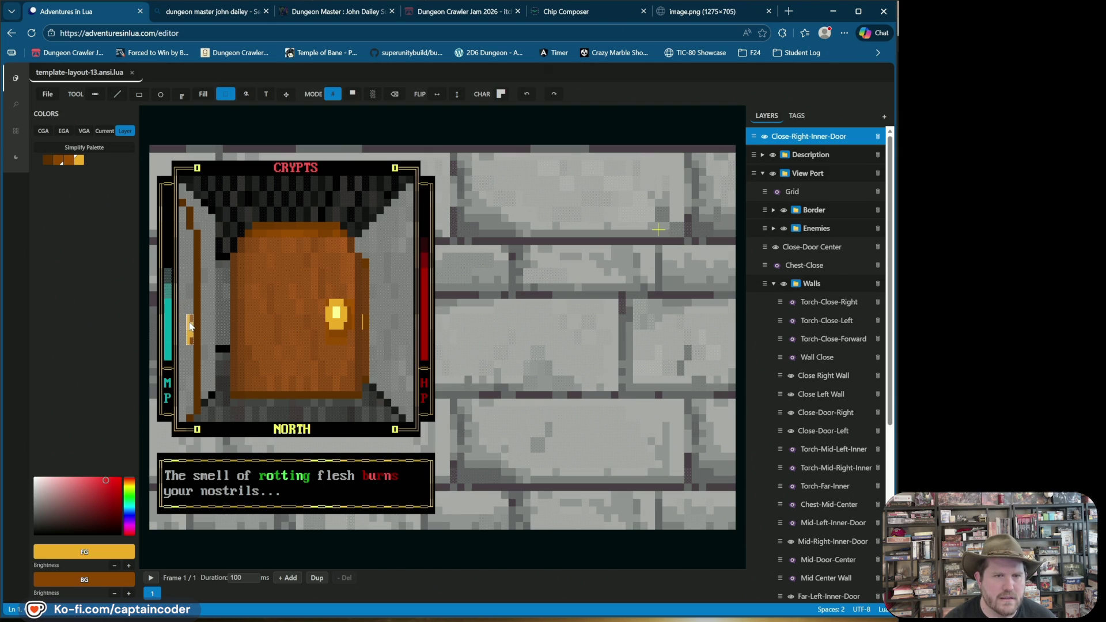
{"action": "left_click_drag", "start_coordinate": [191, 326], "coordinate": [184, 326]}
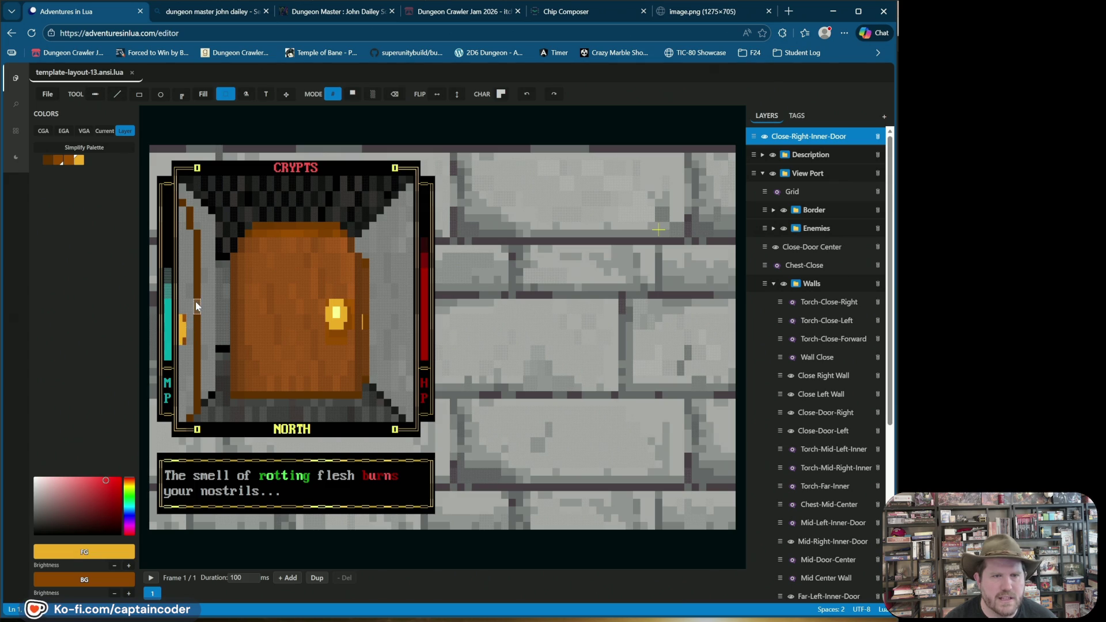
{"action": "left_click", "coordinate": [117, 94]}
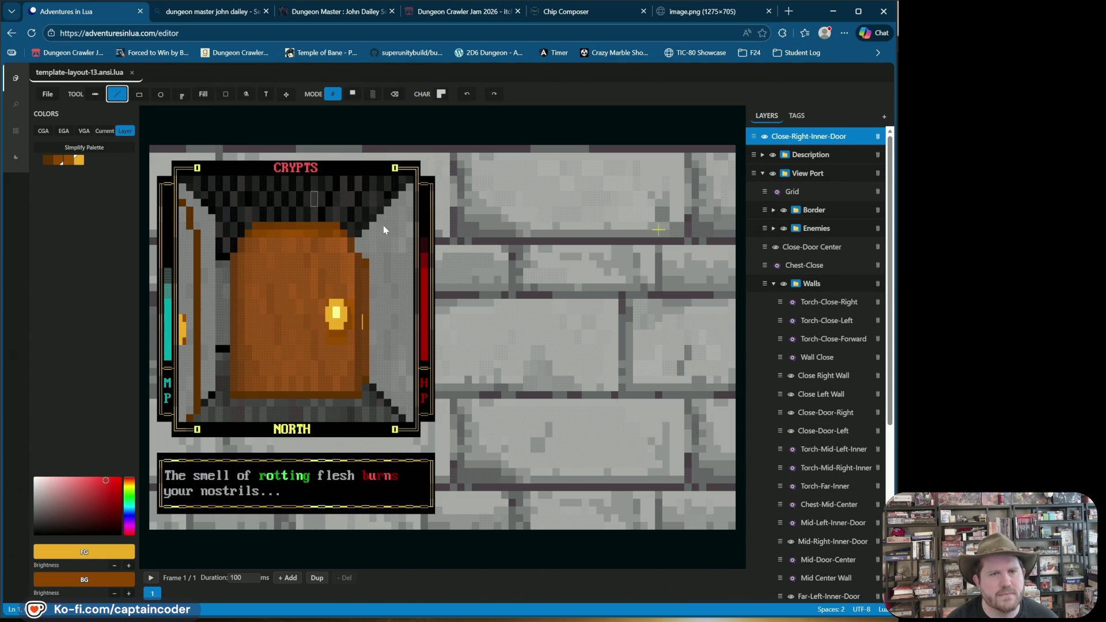
{"action": "left_click", "coordinate": [352, 94]}
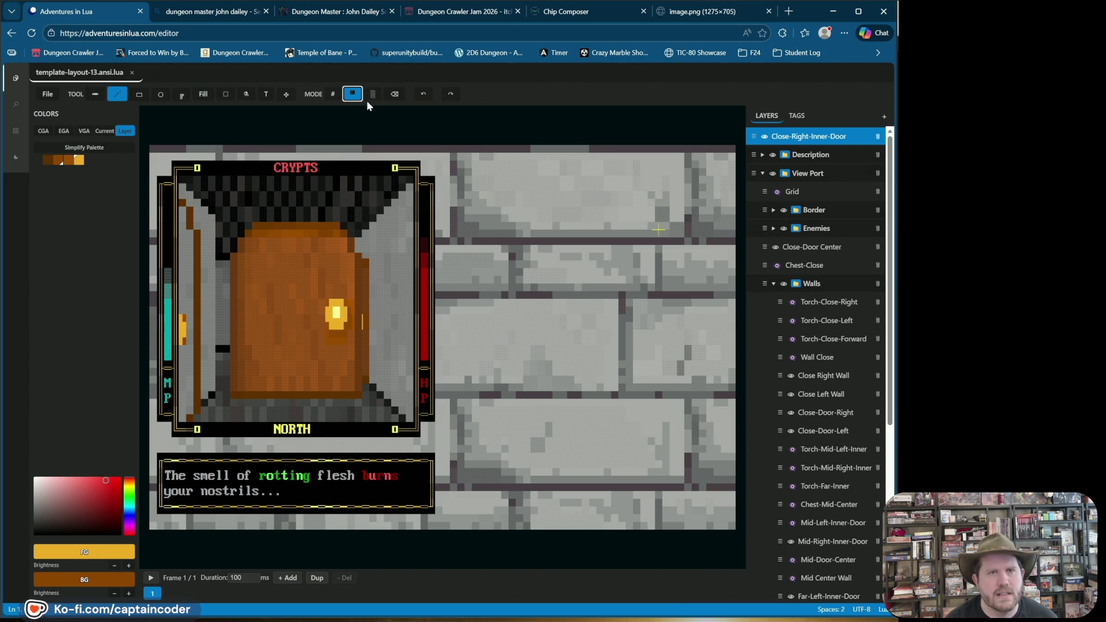
{"action": "left_click", "coordinate": [332, 94]}
{"action": "right_click", "coordinate": [338, 267]}
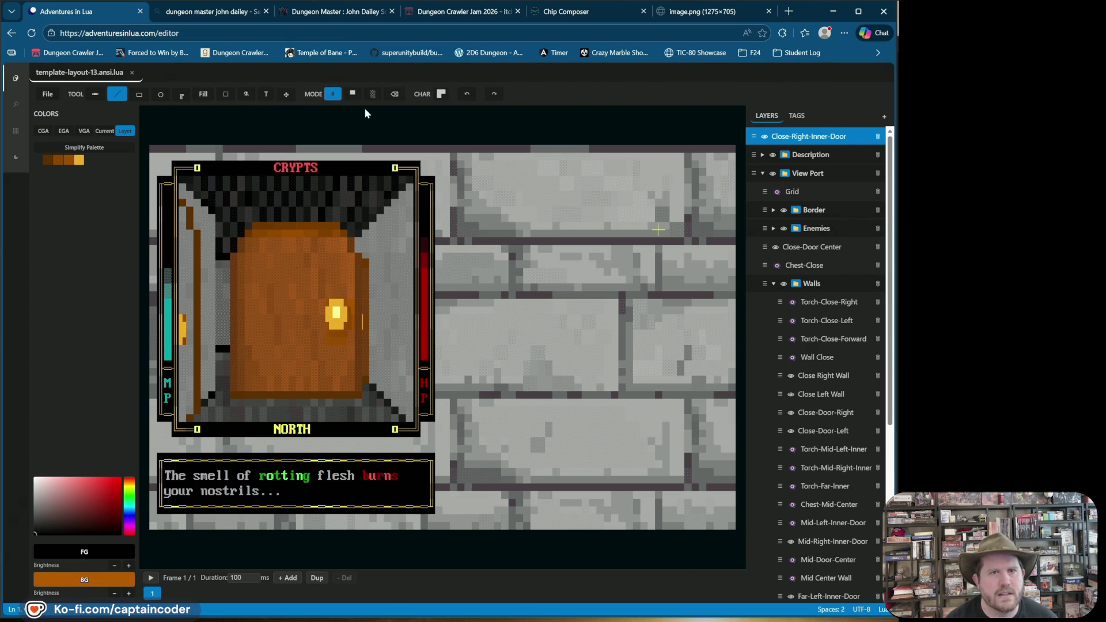
{"action": "left_click", "coordinate": [203, 95]}
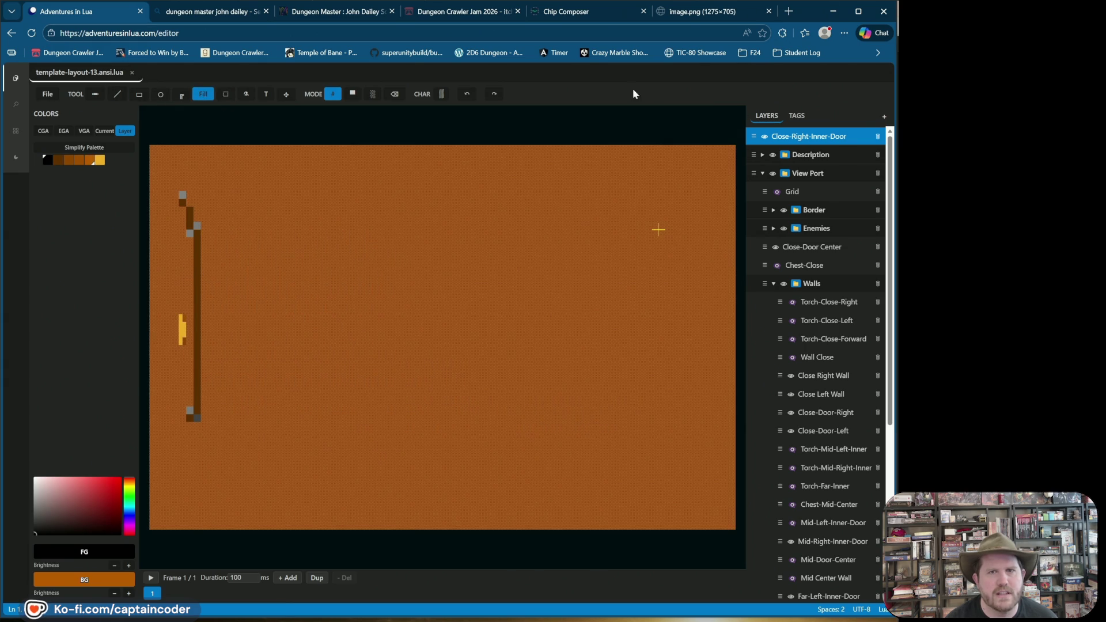
{"action": "left_click", "coordinate": [467, 94]}
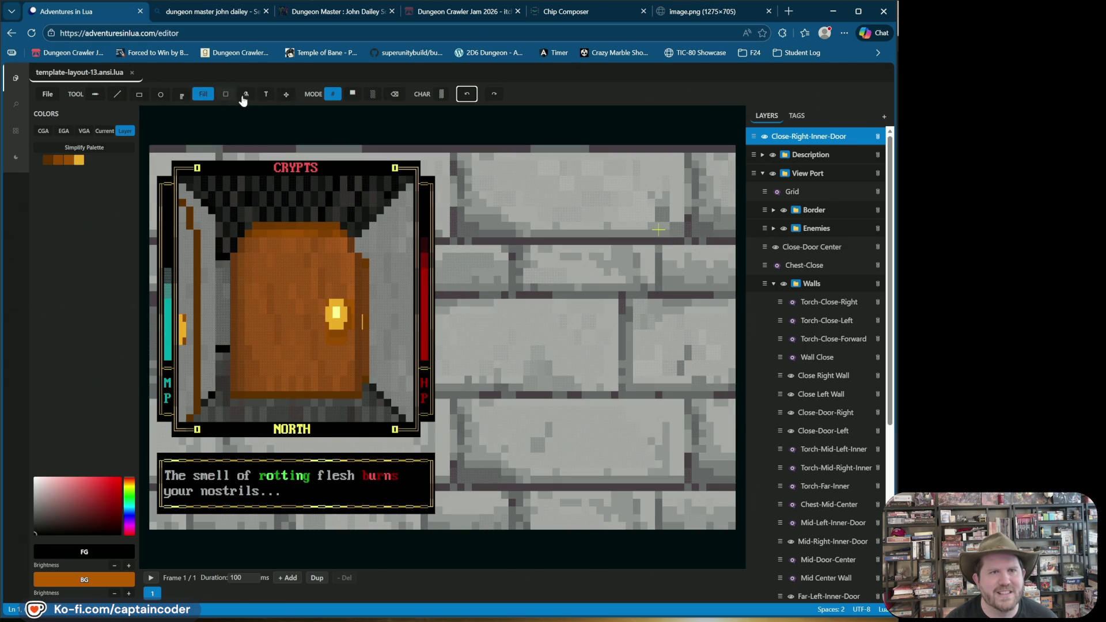
Draw two orange vertical lines down the left wall strip as an edge-on door
{"action": "left_click", "coordinate": [117, 94]}
{"action": "left_click_drag", "start_coordinate": [180, 220], "coordinate": [182, 308]}
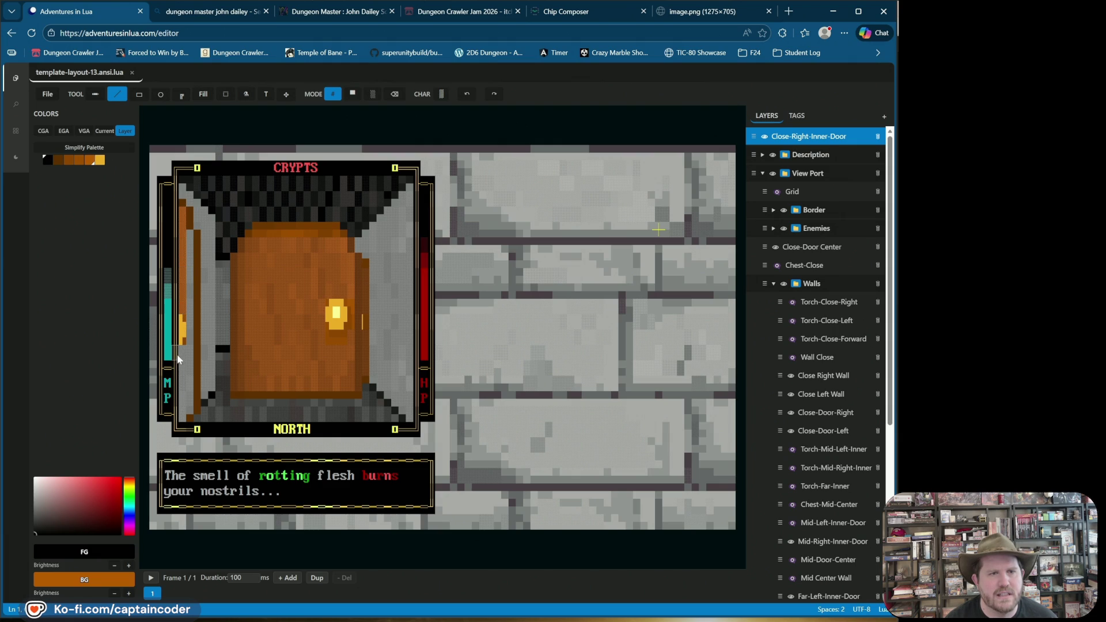
{"action": "left_click_drag", "start_coordinate": [185, 422], "coordinate": [189, 244]}
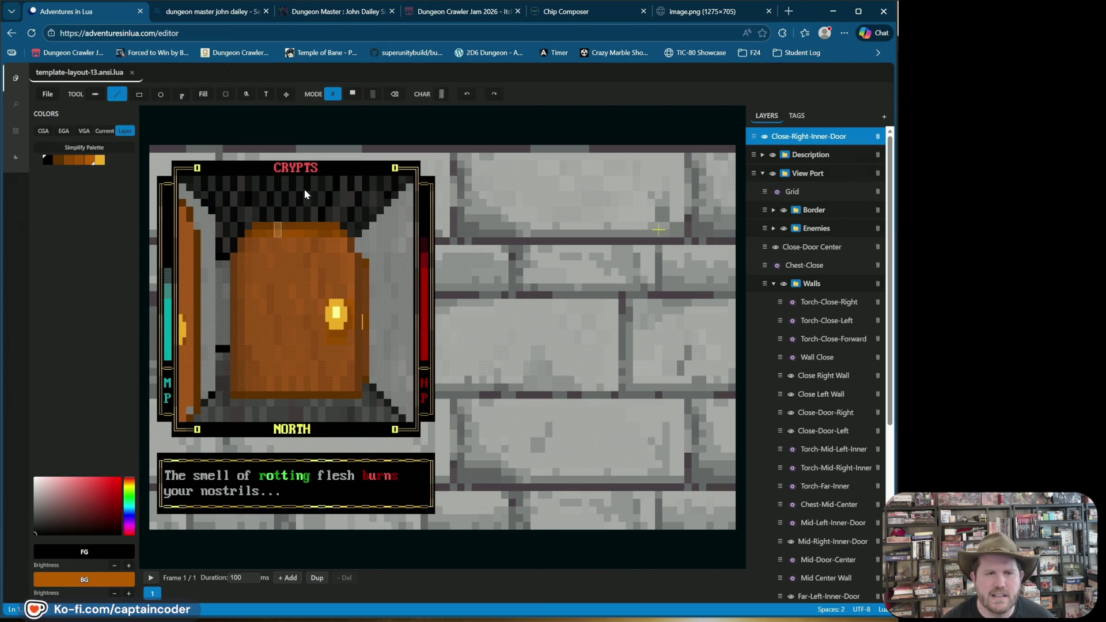
{"action": "left_click", "coordinate": [352, 94]}
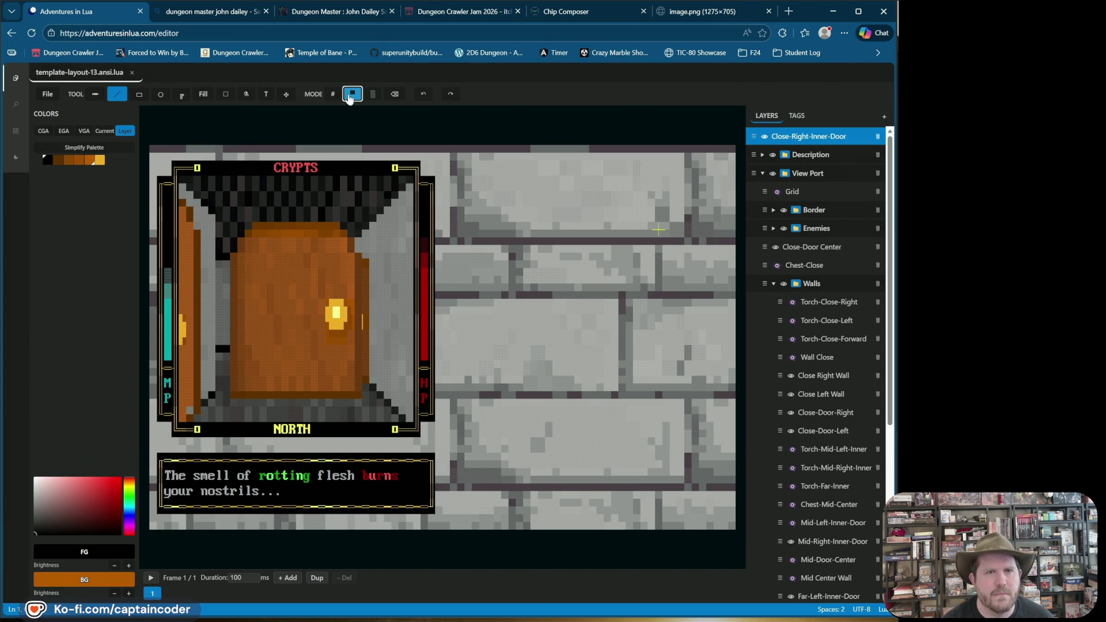
Sample brown and orange from the canvas and shade the door strip's bottom cells at 10% blend
{"action": "right_click", "coordinate": [195, 406]}
{"action": "left_click", "coordinate": [189, 410]}
{"action": "right_click", "coordinate": [189, 397]}
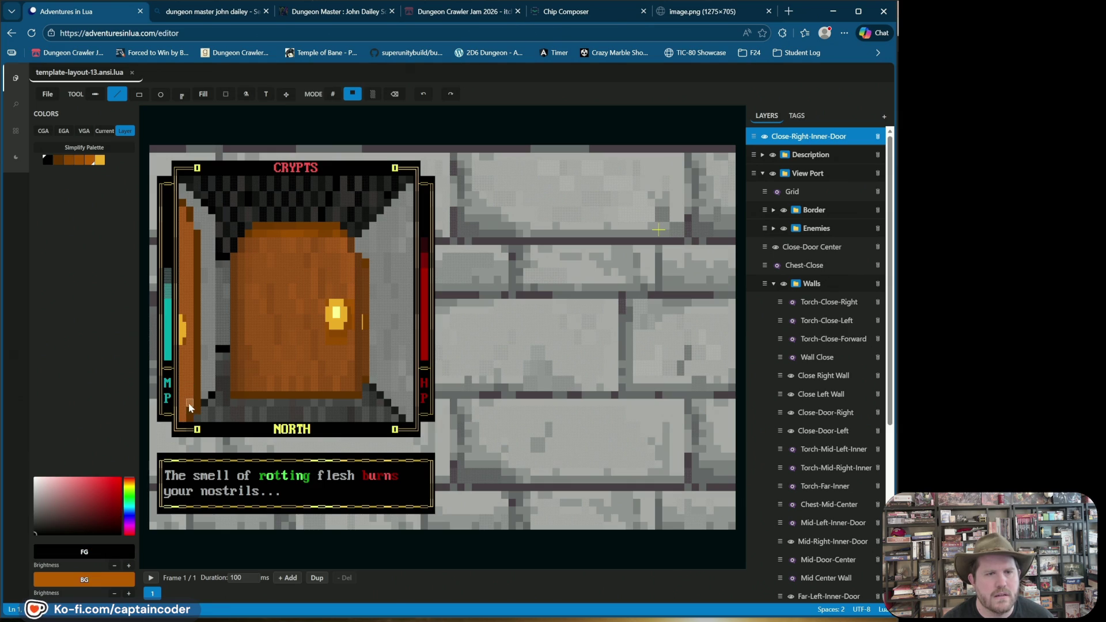
{"action": "left_click", "coordinate": [377, 95]}
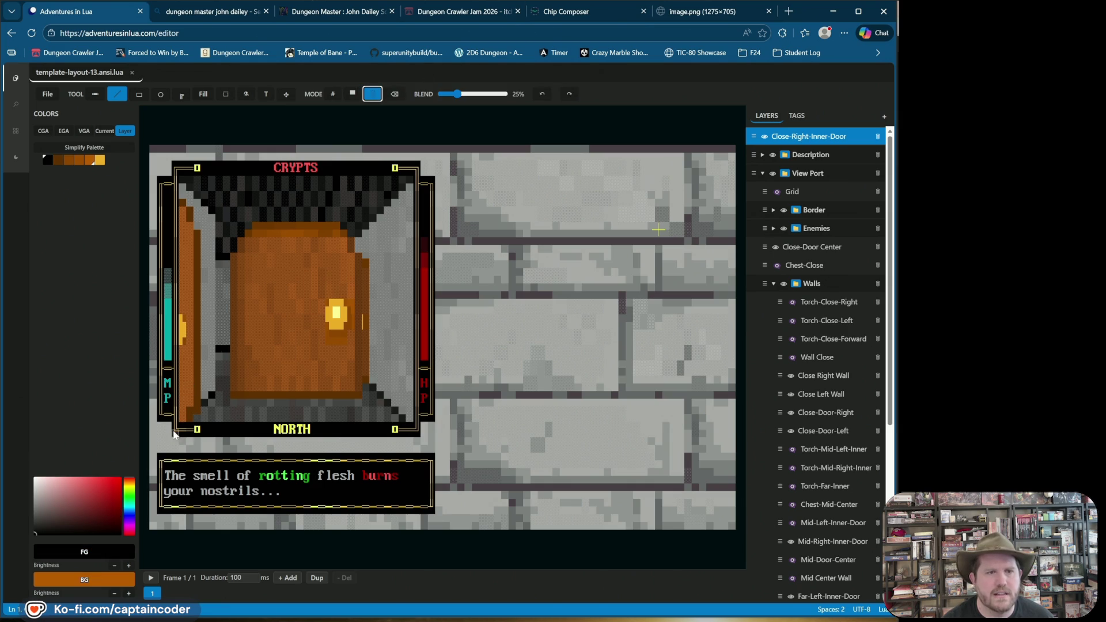
{"action": "left_click", "coordinate": [188, 409]}
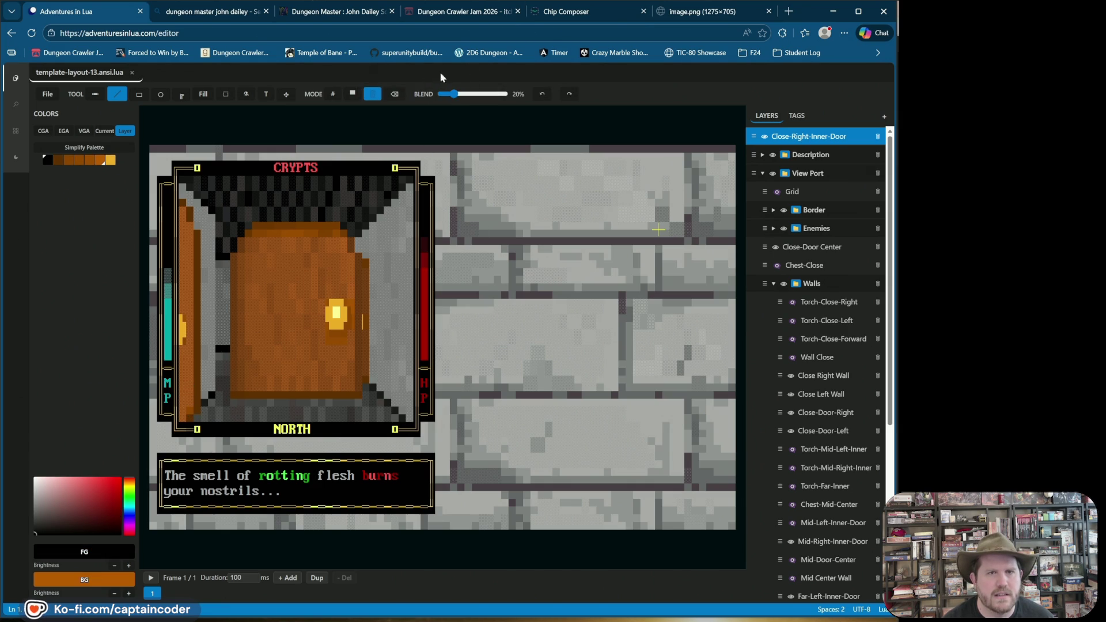
{"action": "left_click", "coordinate": [447, 94]}
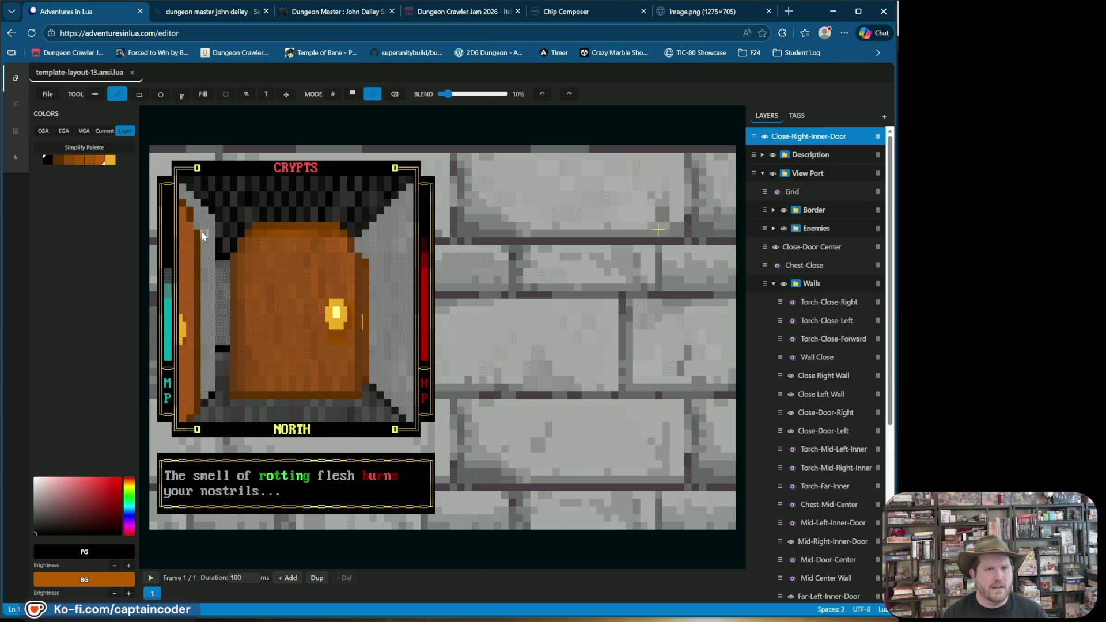
{"action": "left_click", "coordinate": [542, 94]}
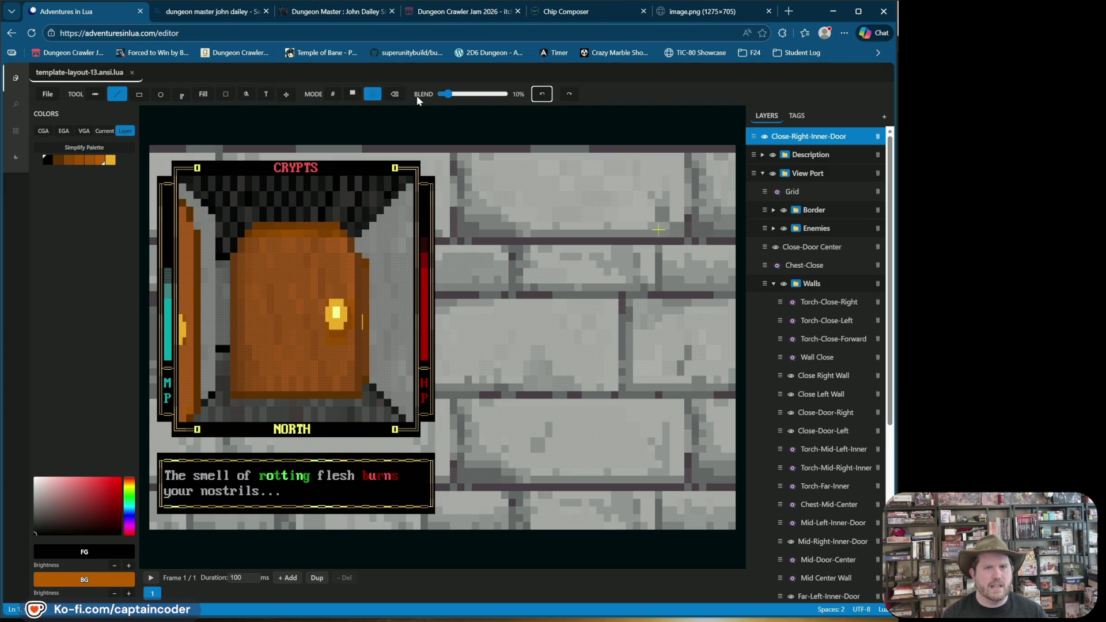
{"action": "left_click", "coordinate": [355, 94]}
{"action": "left_click", "coordinate": [333, 93]}
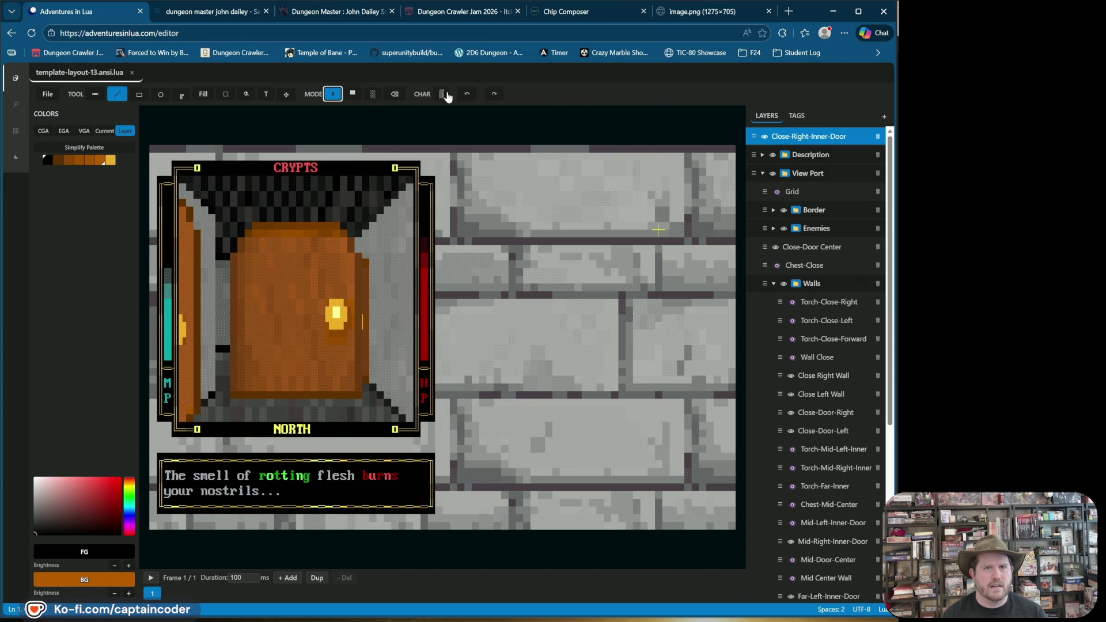
Choose a block character from the Blocks set as the drawing character
{"action": "left_click", "coordinate": [441, 93]}
{"action": "left_click", "coordinate": [494, 111]}
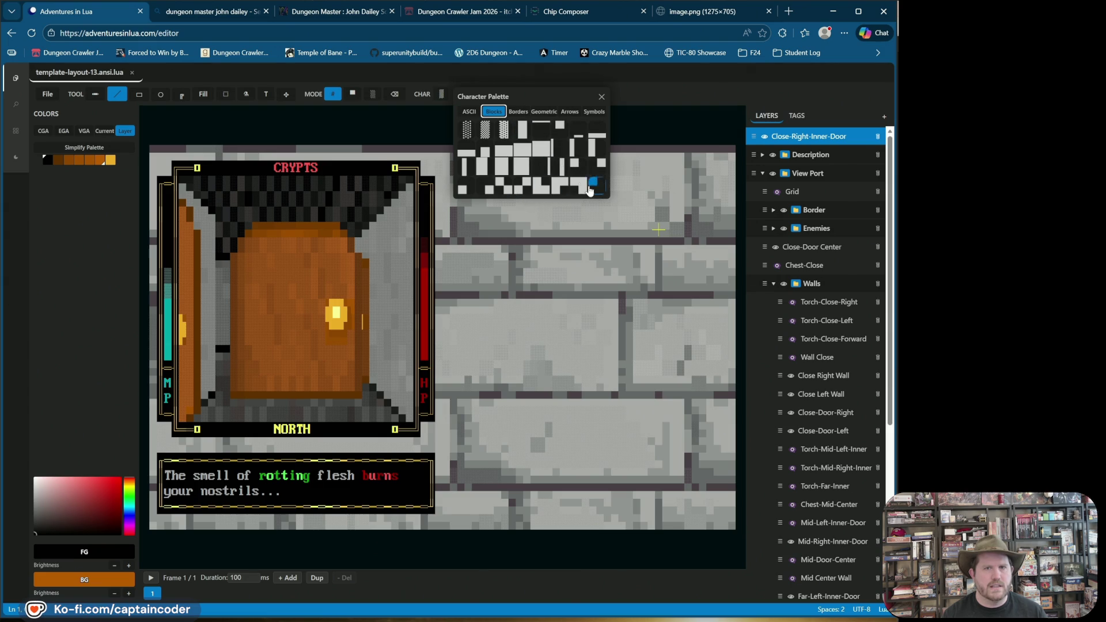
{"action": "left_click", "coordinate": [540, 188]}
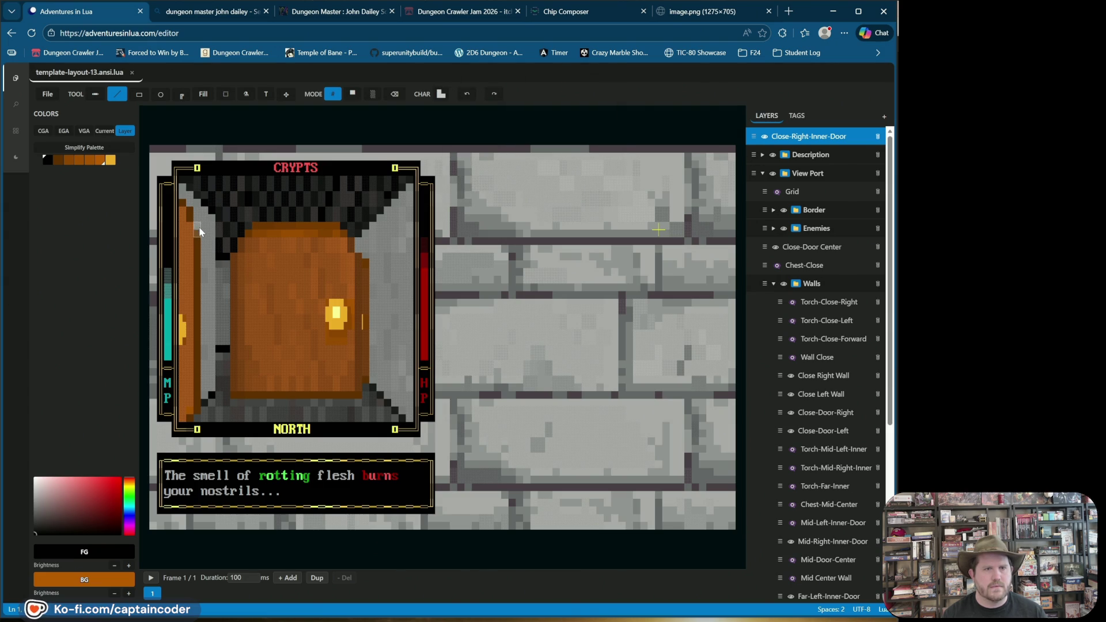
Set the foreground to dark brown and the background to grey from the palette
{"action": "left_click", "coordinate": [201, 235], "text": "alt"}
{"action": "left_click", "coordinate": [201, 235], "text": "alt"}
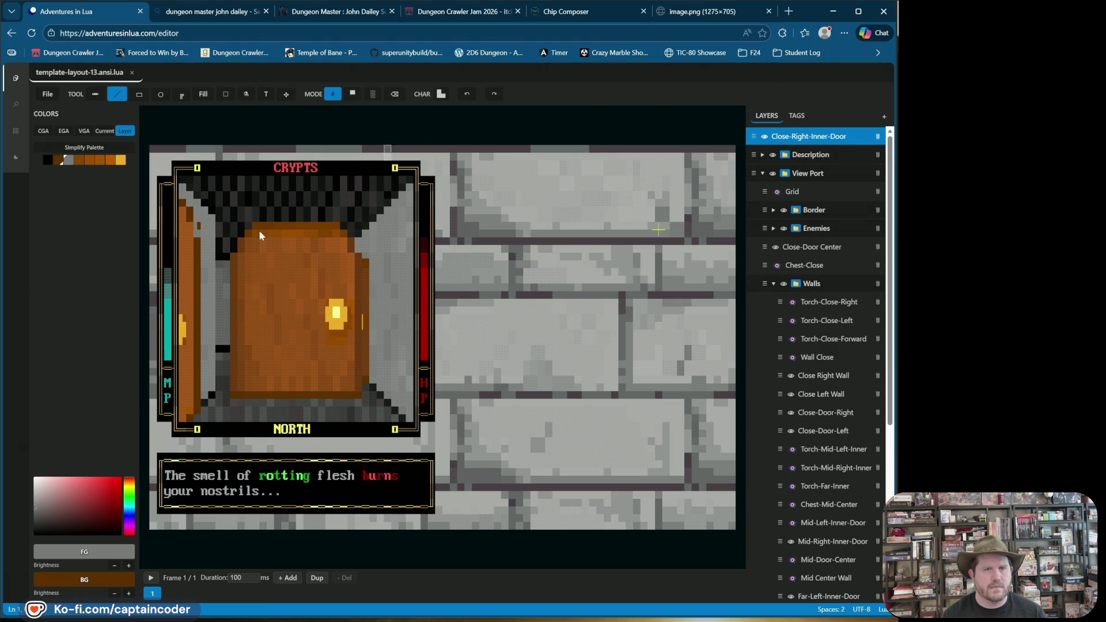
{"action": "left_click", "coordinate": [59, 160]}
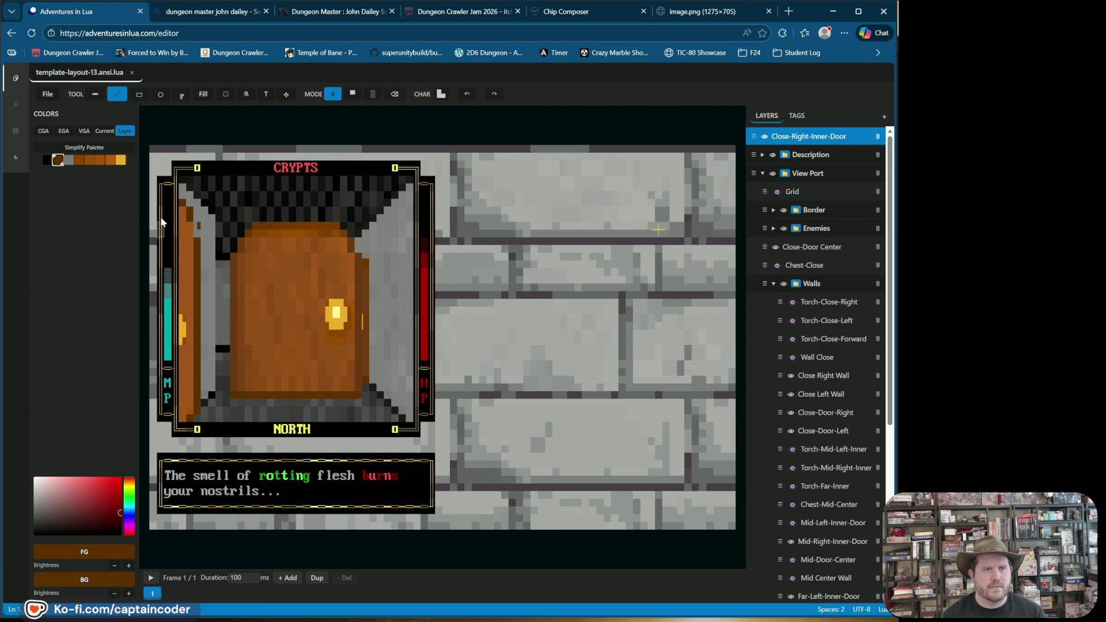
{"action": "right_click", "coordinate": [68, 160]}
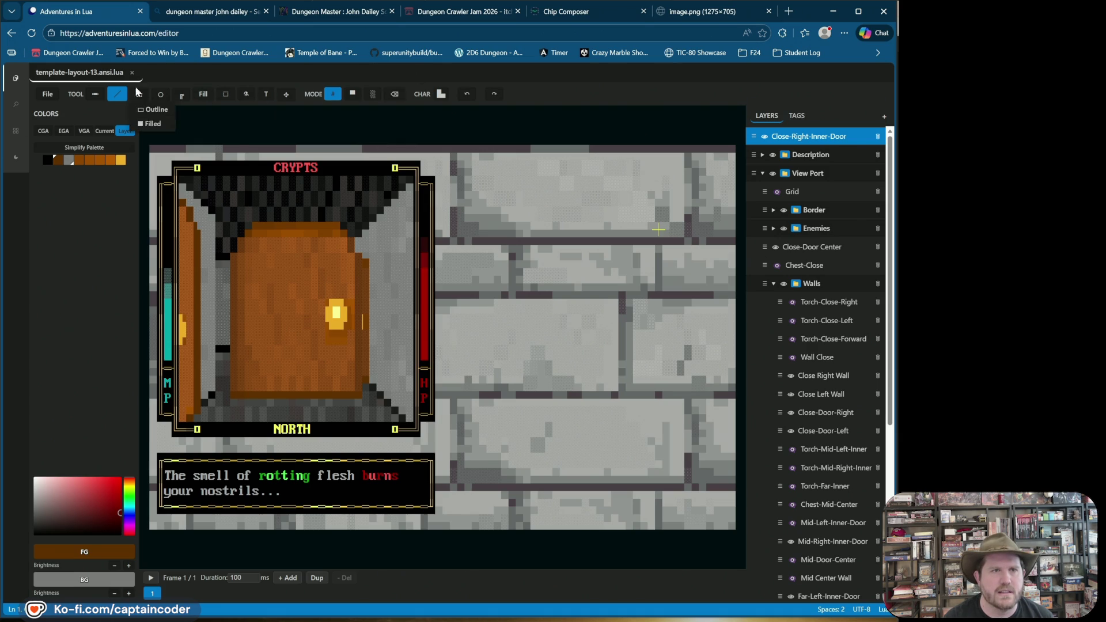
Move the left torch one cell right, then show the tag groups list
{"action": "left_click", "coordinate": [227, 96]}
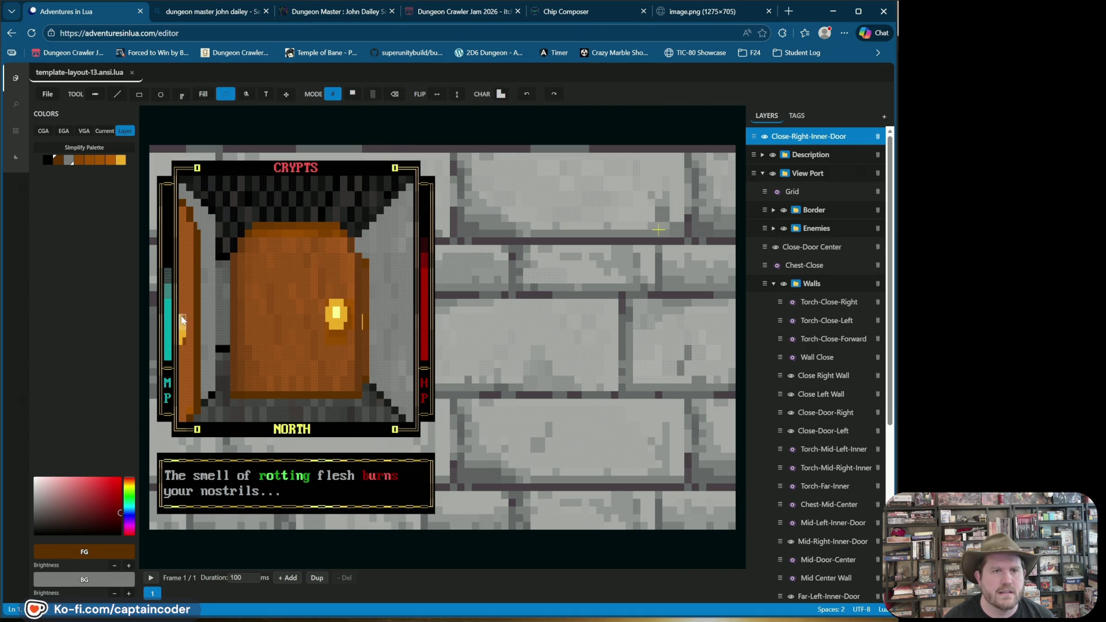
{"action": "left_click_drag", "start_coordinate": [184, 327], "coordinate": [188, 328]}
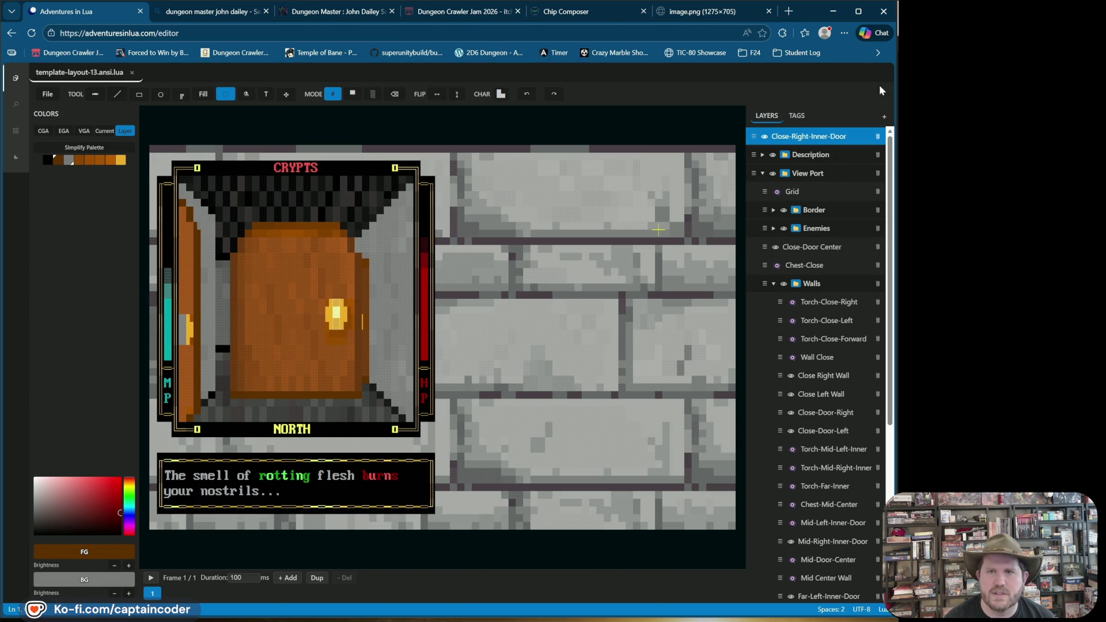
{"action": "scroll", "coordinate": [818, 230], "scroll_direction": "down", "scroll_amount": 1}
{"action": "scroll", "coordinate": [807, 173], "scroll_direction": "up", "scroll_amount": 1}
{"action": "left_click", "coordinate": [793, 134]}
{"action": "left_click", "coordinate": [796, 115]}
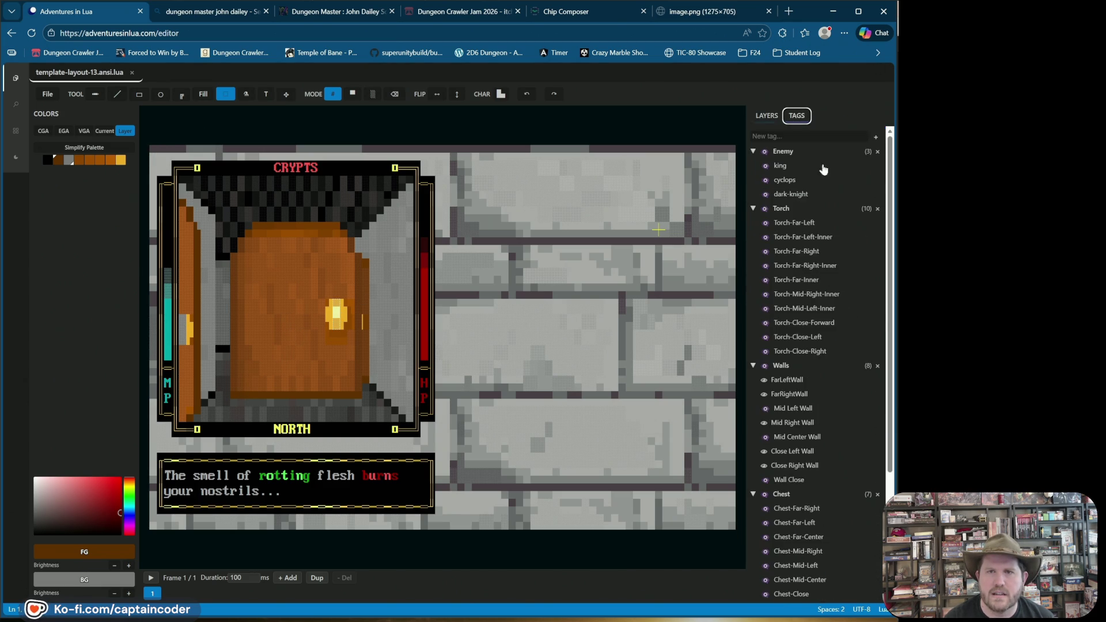
Select Close-Door Center under TAGS, then Close-Right-Inner-Door in the layer tree
{"action": "scroll", "coordinate": [829, 455], "scroll_direction": "down", "scroll_amount": 5}
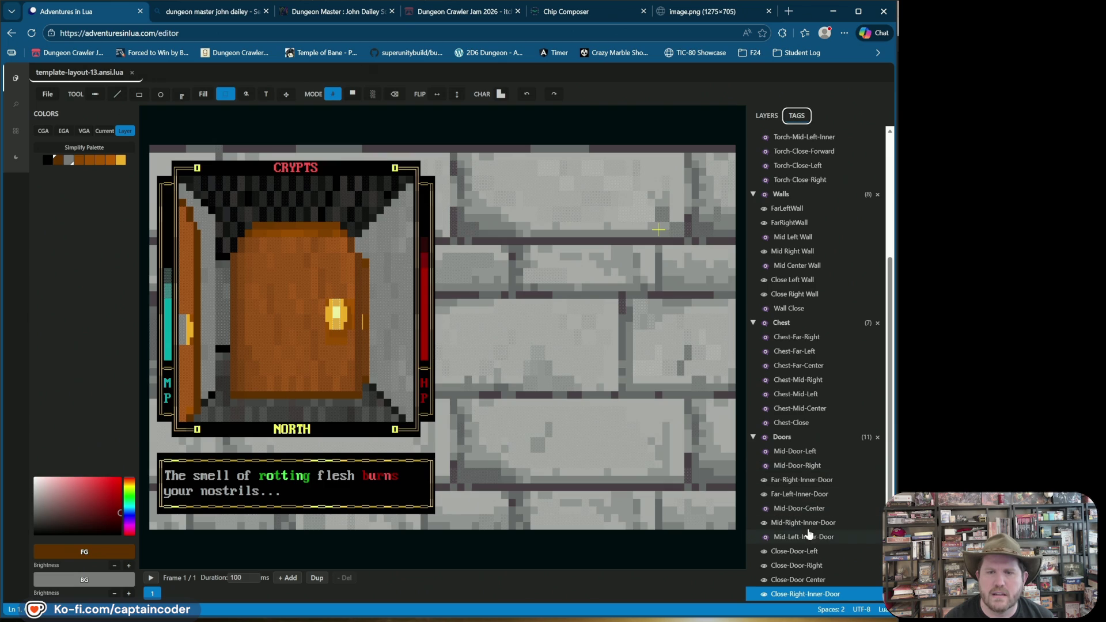
{"action": "left_click", "coordinate": [807, 580]}
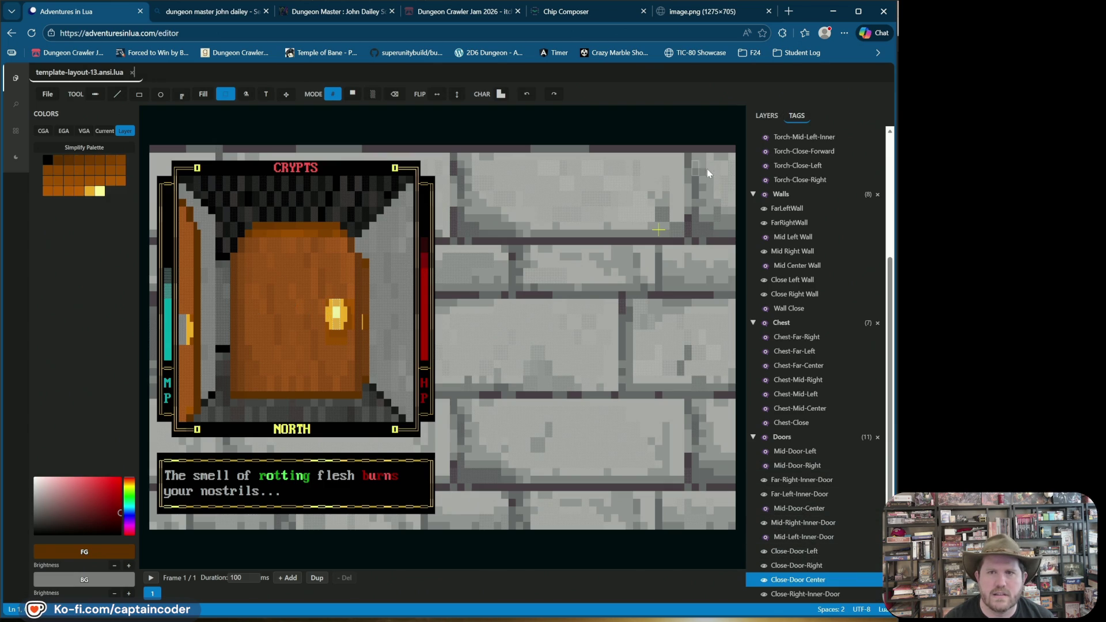
{"action": "left_click", "coordinate": [766, 115]}
{"action": "left_click", "coordinate": [791, 138]}
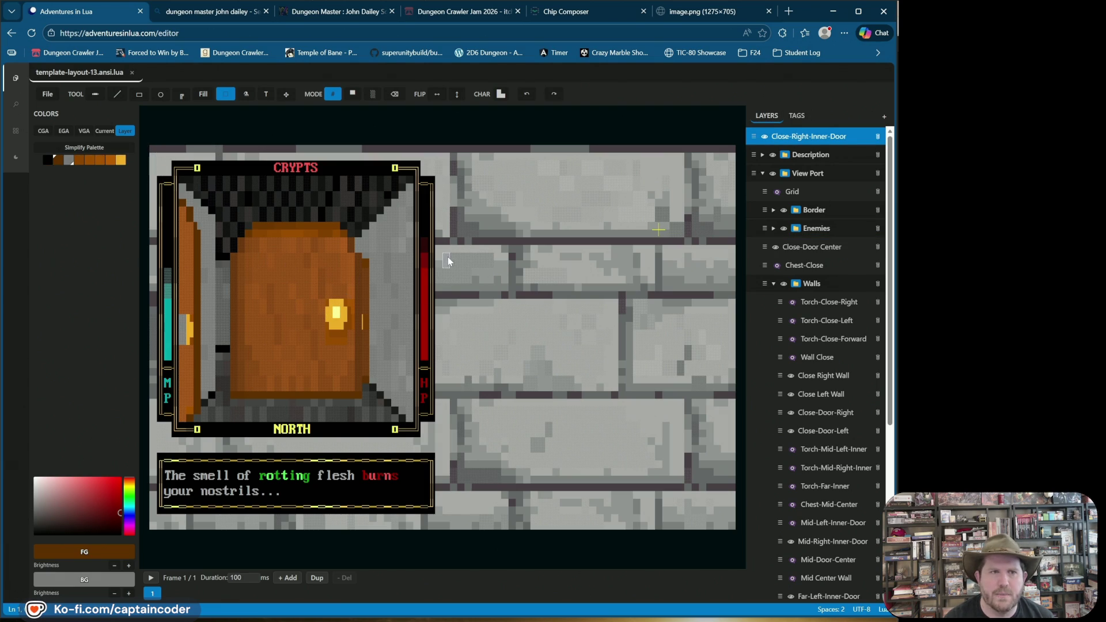
Reselect Close-Door Center and Close-Right-Inner-Door, then drag the yellow torch block onto the door torch
{"action": "left_click", "coordinate": [805, 116]}
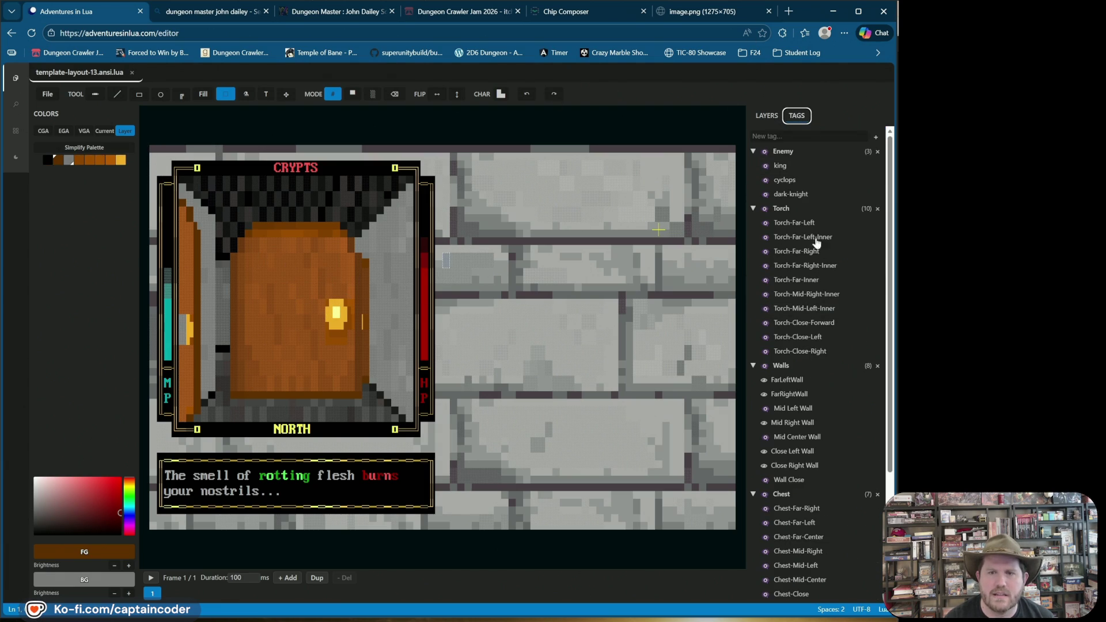
{"action": "scroll", "coordinate": [816, 247], "scroll_direction": "down", "scroll_amount": 3}
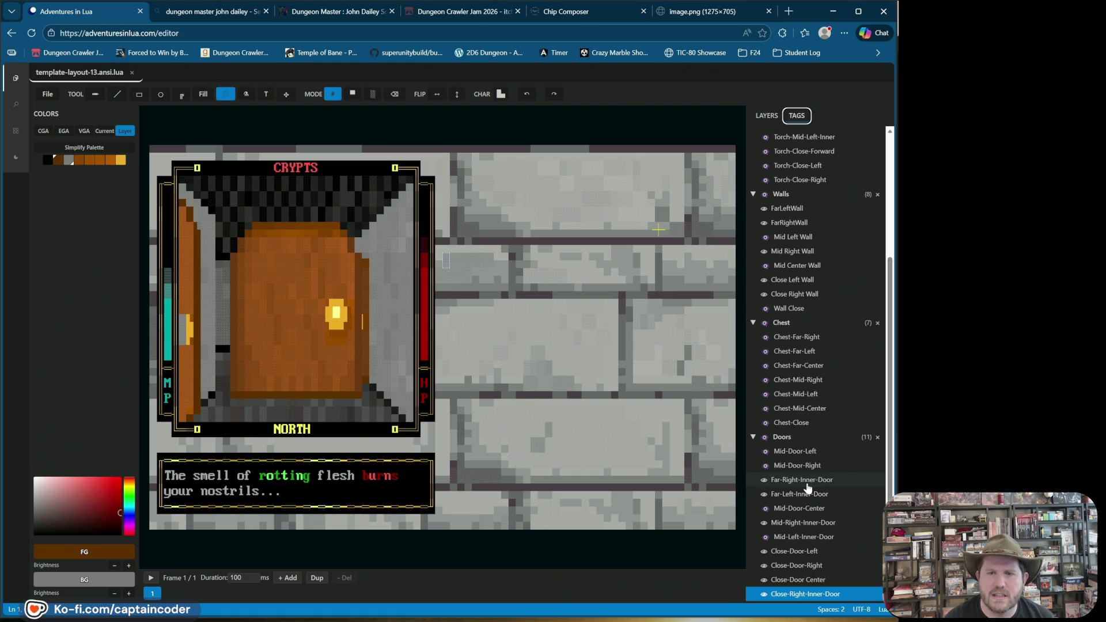
{"action": "left_click", "coordinate": [812, 580]}
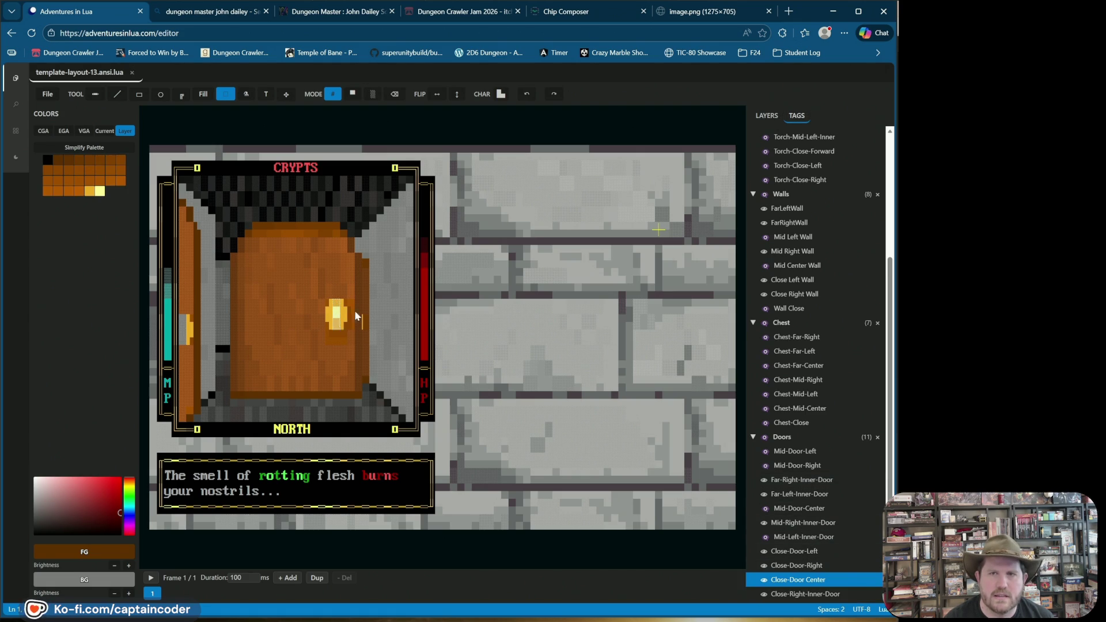
{"action": "left_click", "coordinate": [769, 117]}
{"action": "left_click", "coordinate": [815, 139]}
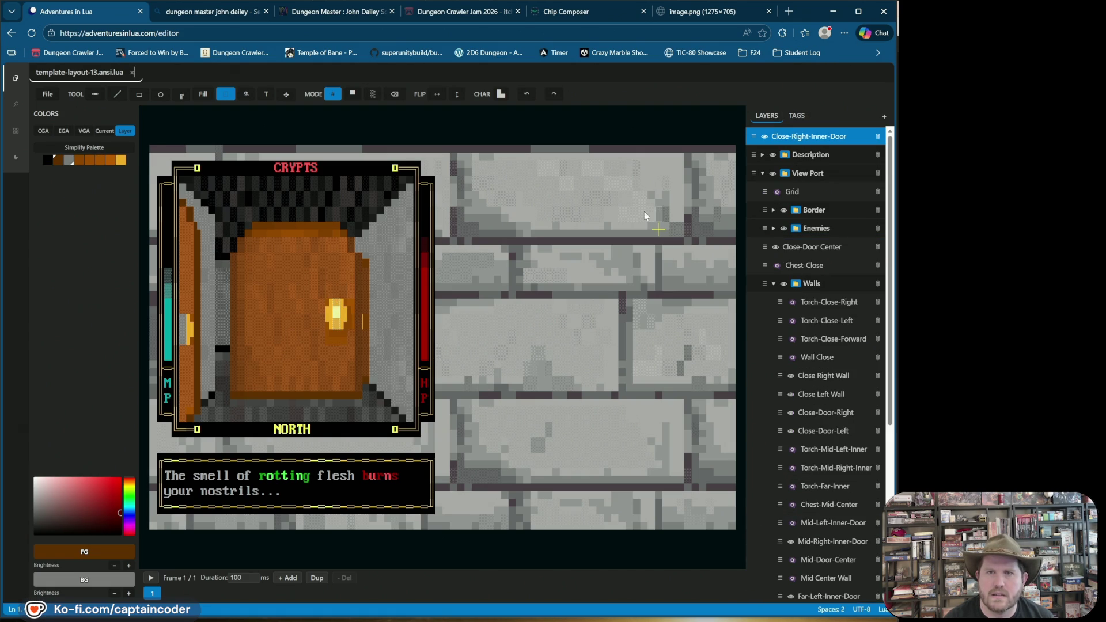
{"action": "left_click_drag", "start_coordinate": [161, 239], "coordinate": [188, 348]}
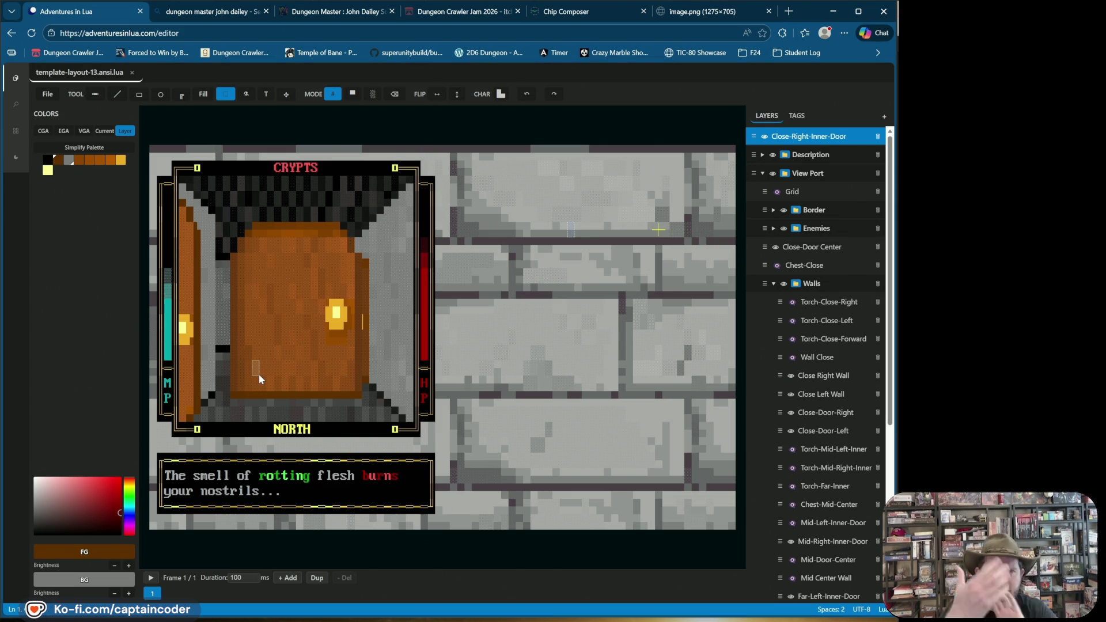
Undo the torch move twice and eyedrop black over orange from the door-edge cell
{"action": "key", "text": "ctrl+z"}
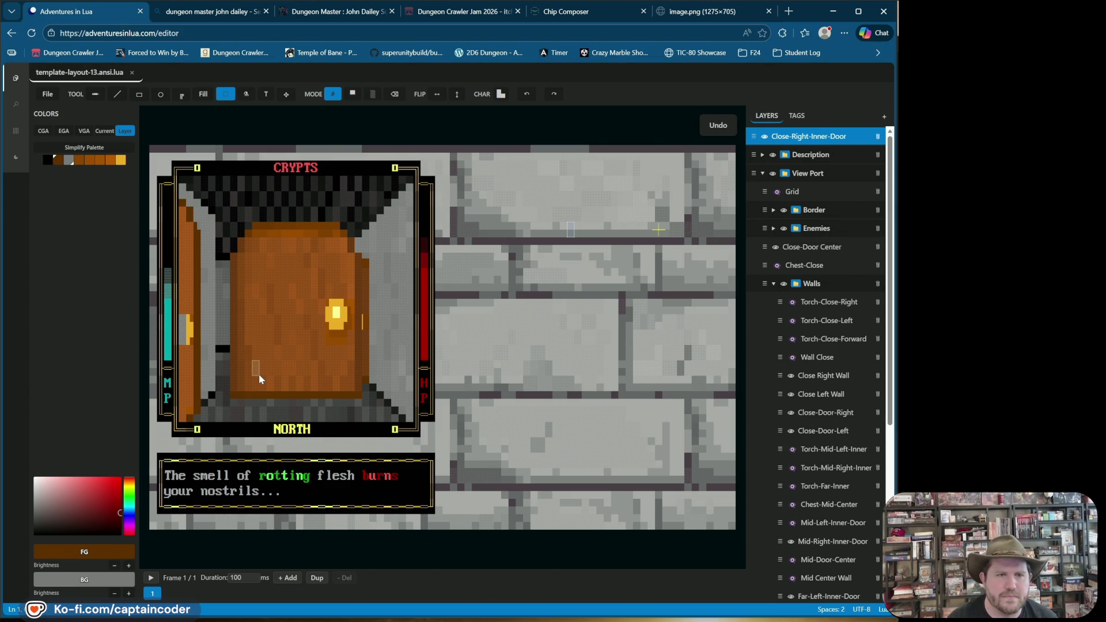
{"action": "key", "text": "ctrl+z"}
{"action": "key", "text": "ctrl+z"}
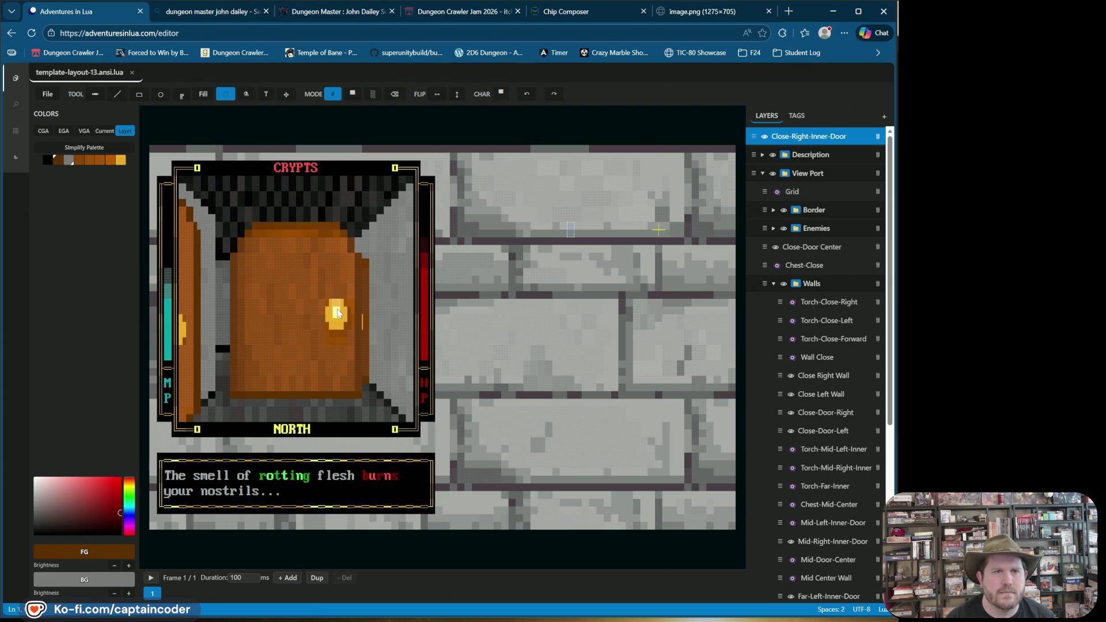
{"action": "left_click", "coordinate": [189, 295], "text": "alt"}
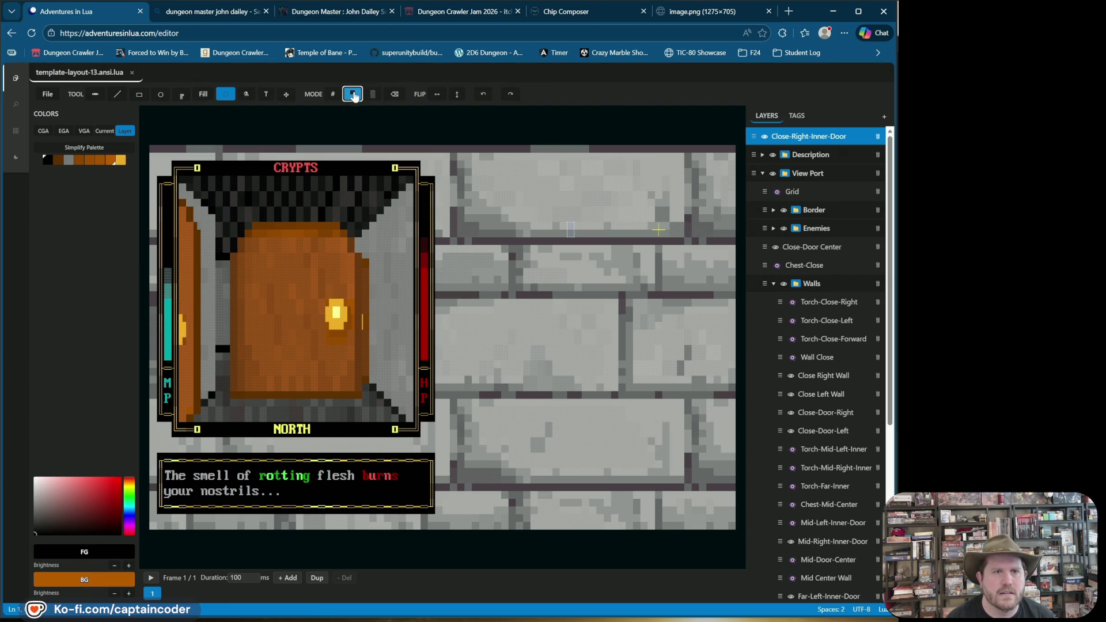
Redraw the left torch as a taller yellow line, then return to character mode with black picked
{"action": "left_click", "coordinate": [176, 334], "text": "alt"}
{"action": "left_click", "coordinate": [180, 333], "text": "alt"}
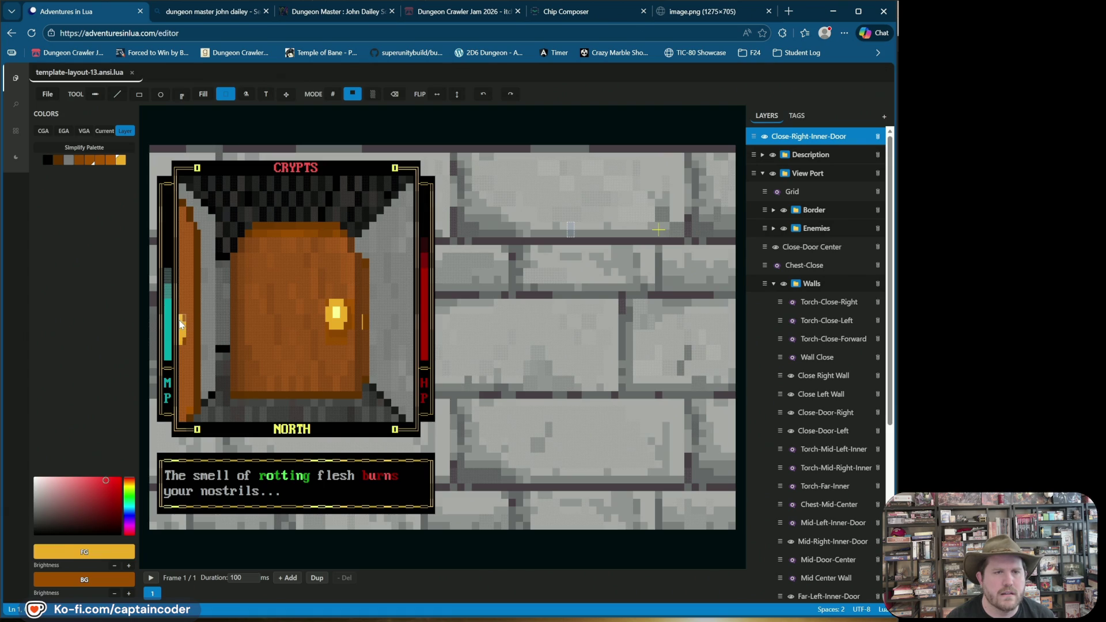
{"action": "left_click", "coordinate": [117, 94]}
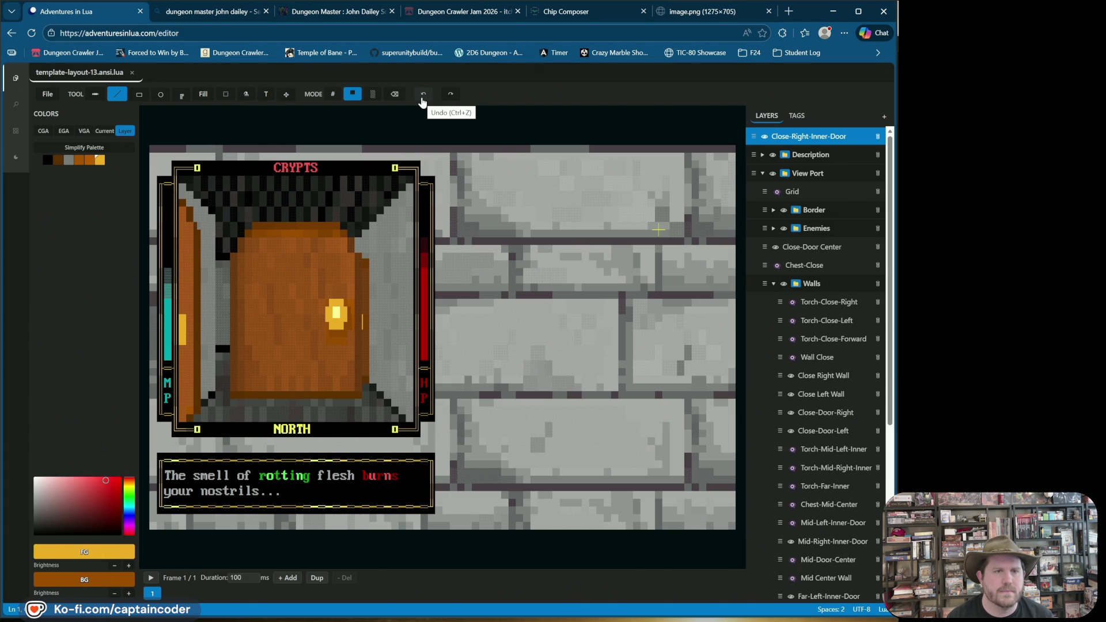
{"action": "left_click", "coordinate": [422, 100]}
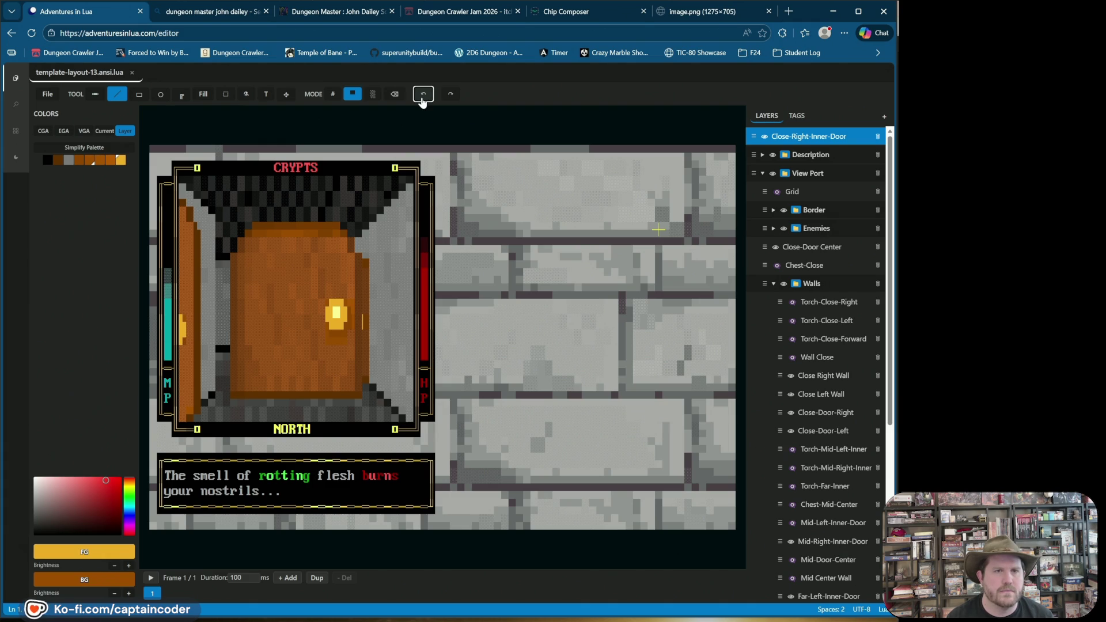
{"action": "left_click", "coordinate": [450, 96]}
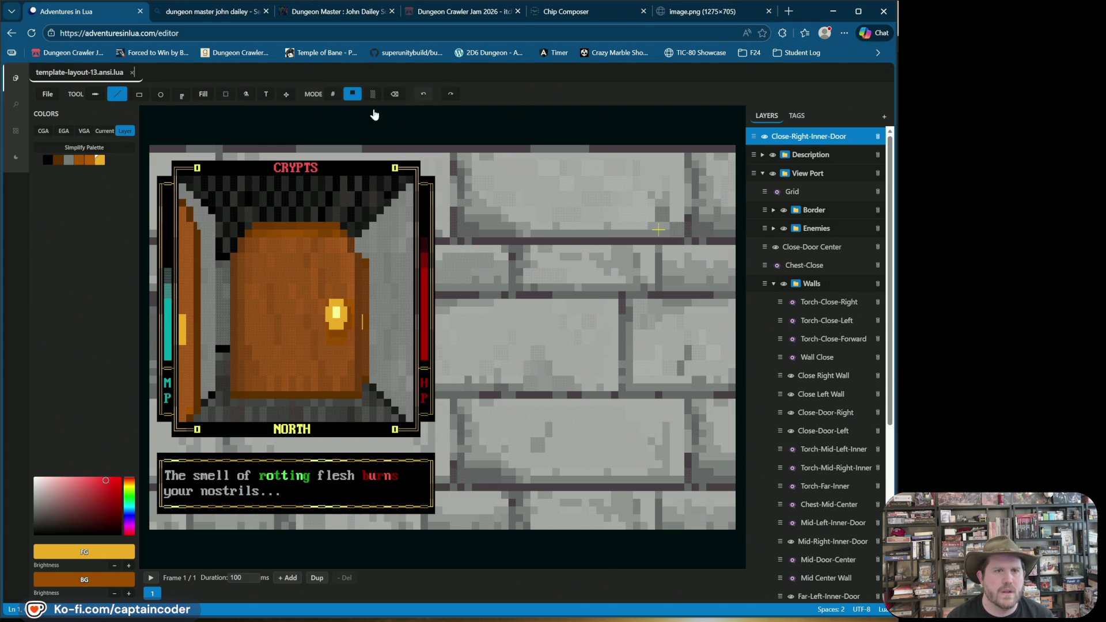
{"action": "left_click", "coordinate": [332, 94]}
{"action": "left_click", "coordinate": [186, 285], "text": "alt"}
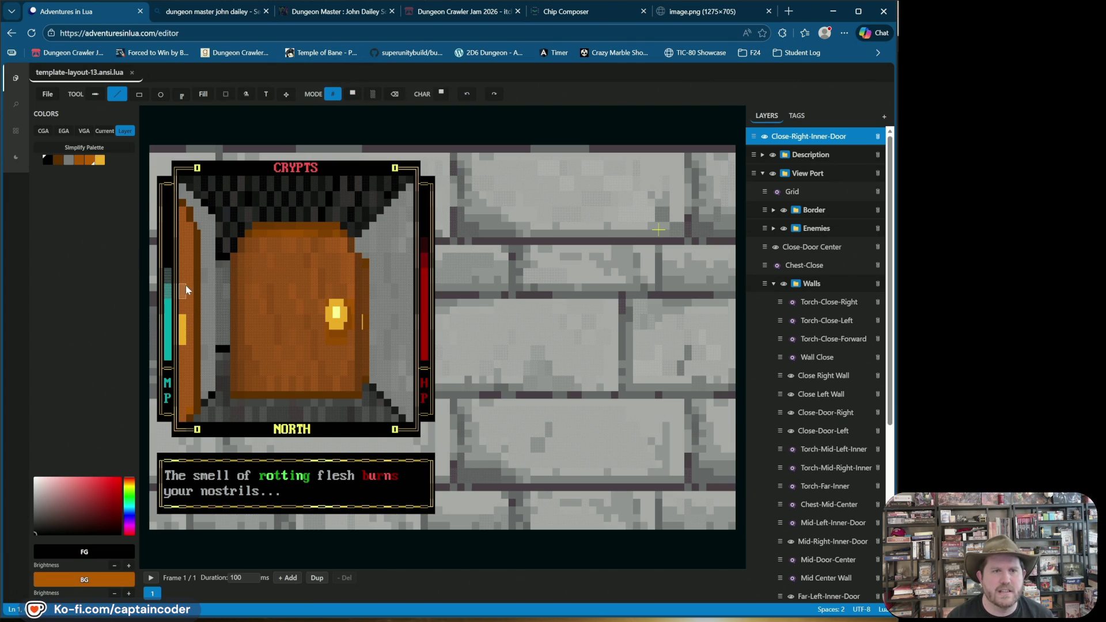
Repaint the left torch cells, trying a pale-yellow thin vertical bar glyph, then undo it
{"action": "left_click", "coordinate": [180, 360]}
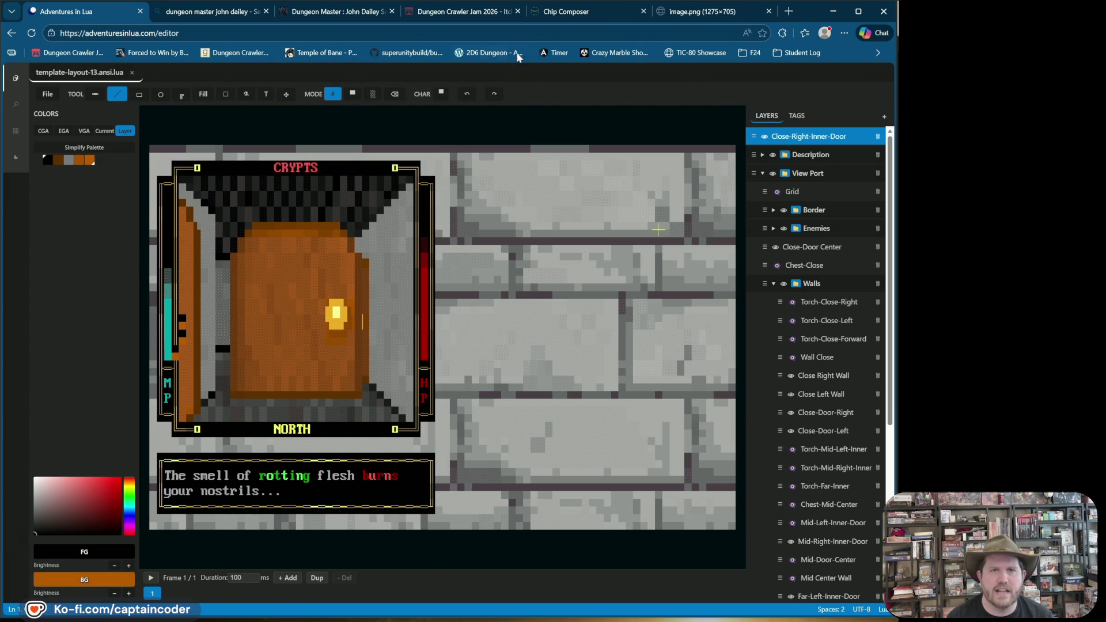
{"action": "left_click", "coordinate": [468, 95]}
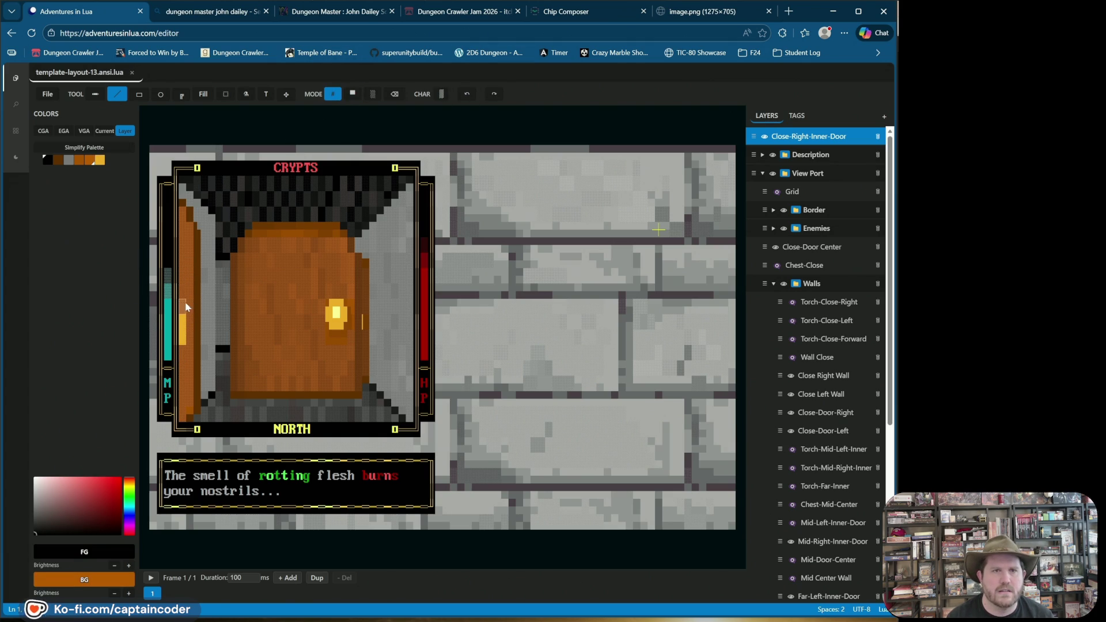
{"action": "left_click", "coordinate": [187, 317]}
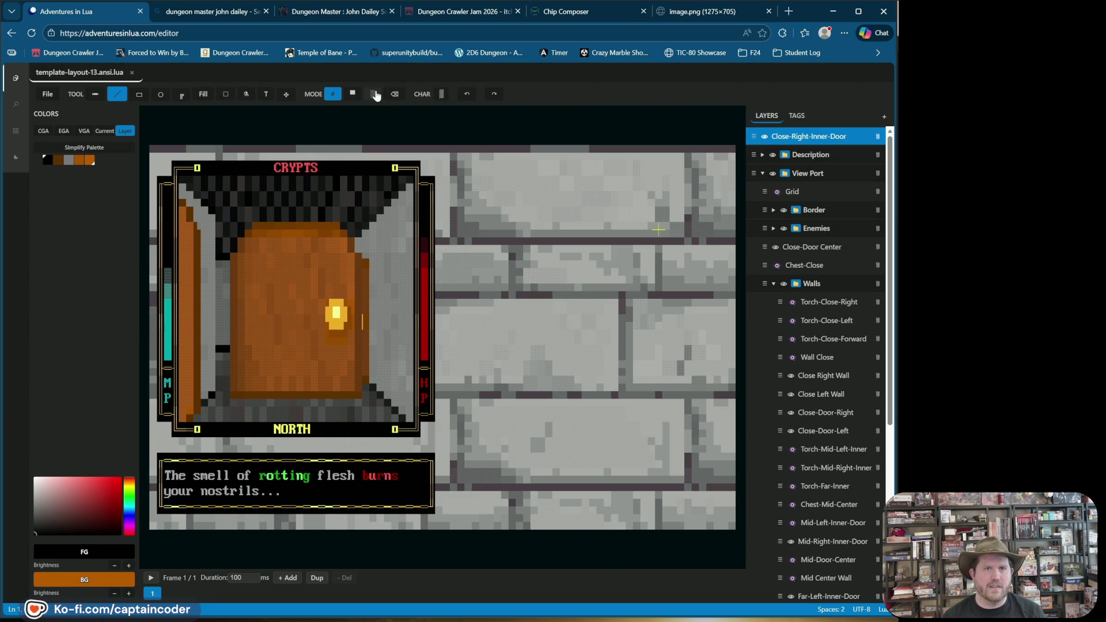
{"action": "left_click", "coordinate": [440, 95]}
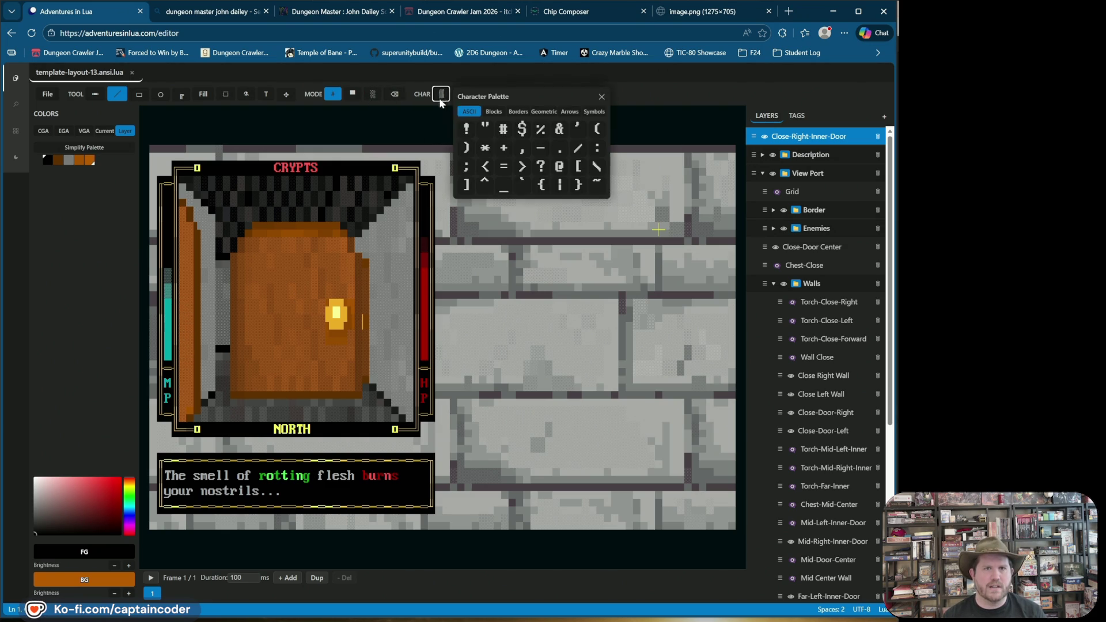
{"action": "left_click", "coordinate": [494, 111]}
{"action": "left_click", "coordinate": [562, 148]}
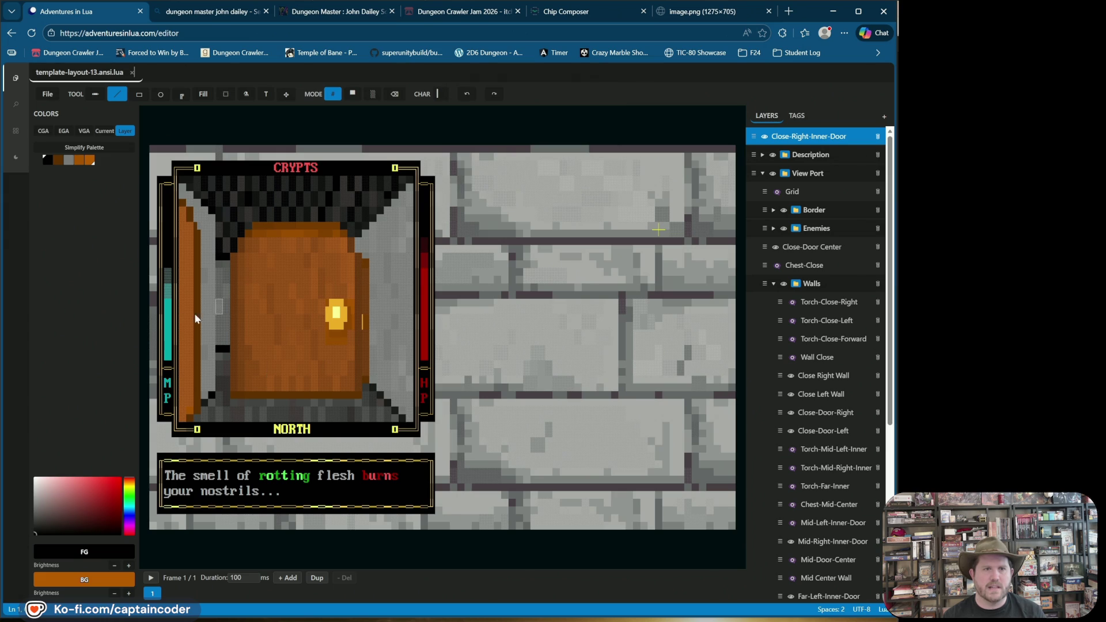
{"action": "left_click", "coordinate": [339, 311], "text": "alt"}
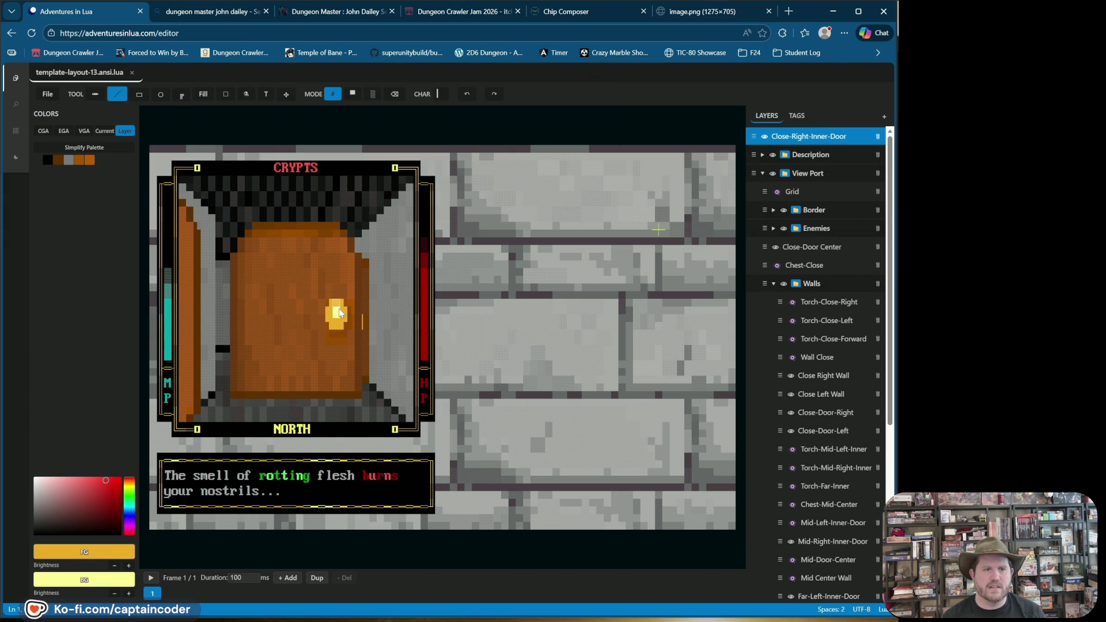
{"action": "left_click", "coordinate": [183, 338]}
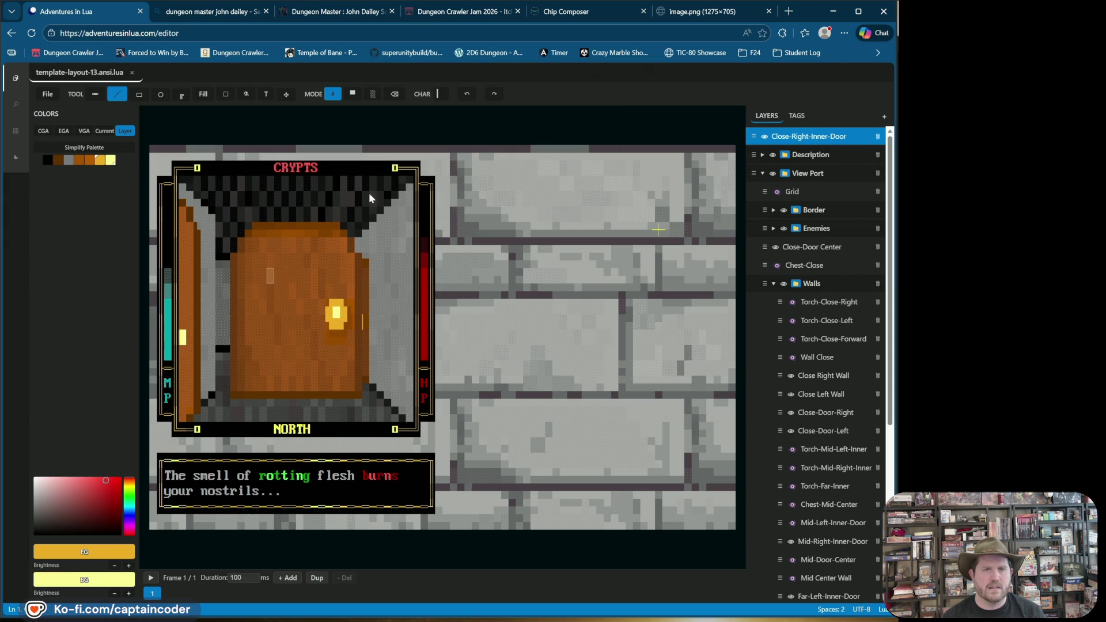
{"action": "left_click", "coordinate": [466, 94]}
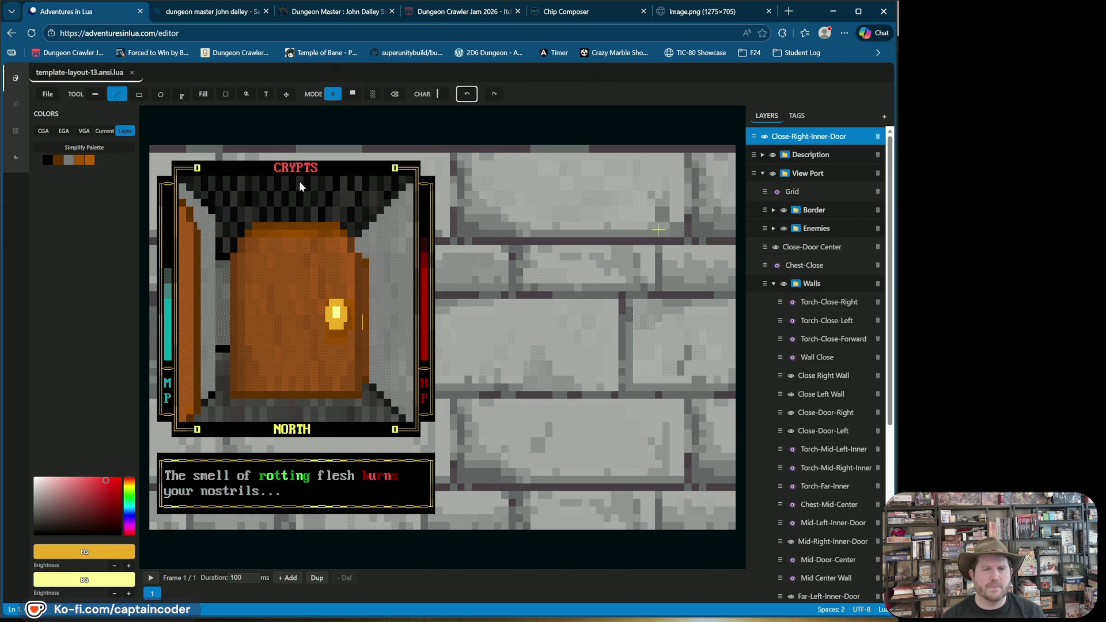
Try a gold bar on the wall's orange background, undo it, and darken the background colour
{"action": "right_click", "coordinate": [187, 321], "text": "alt"}
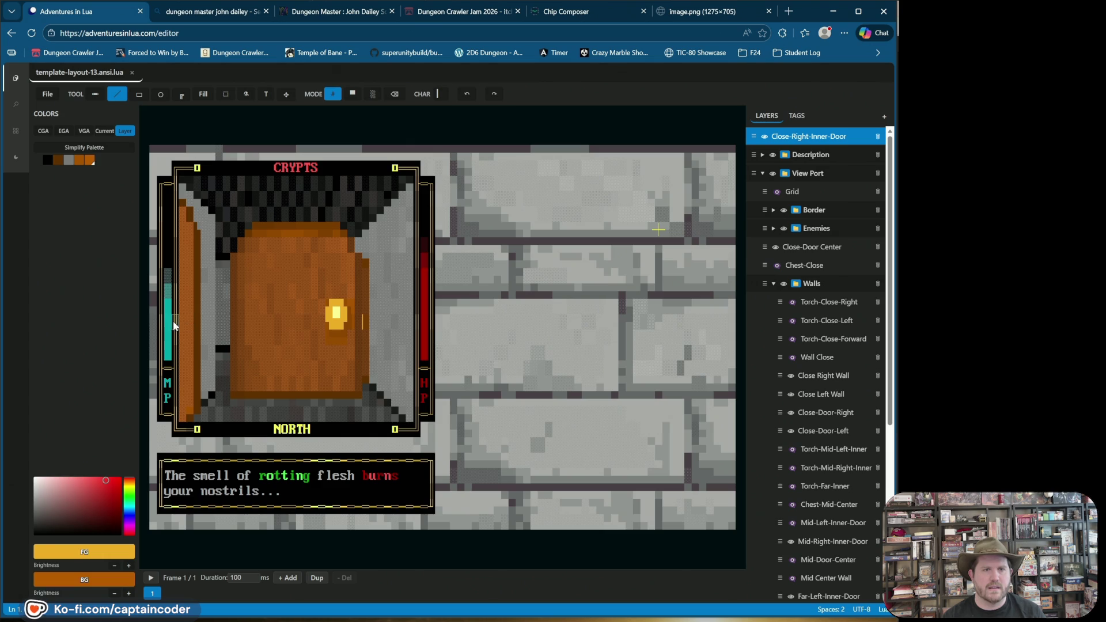
{"action": "left_click", "coordinate": [181, 321]}
{"action": "left_click", "coordinate": [465, 93]}
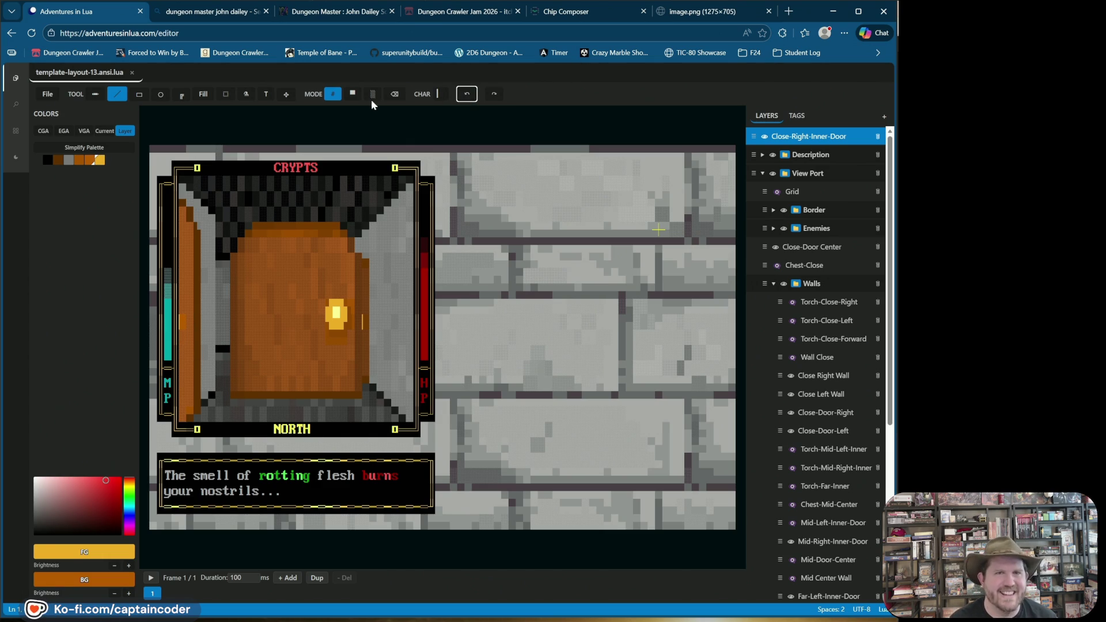
{"action": "left_click", "coordinate": [114, 594]}
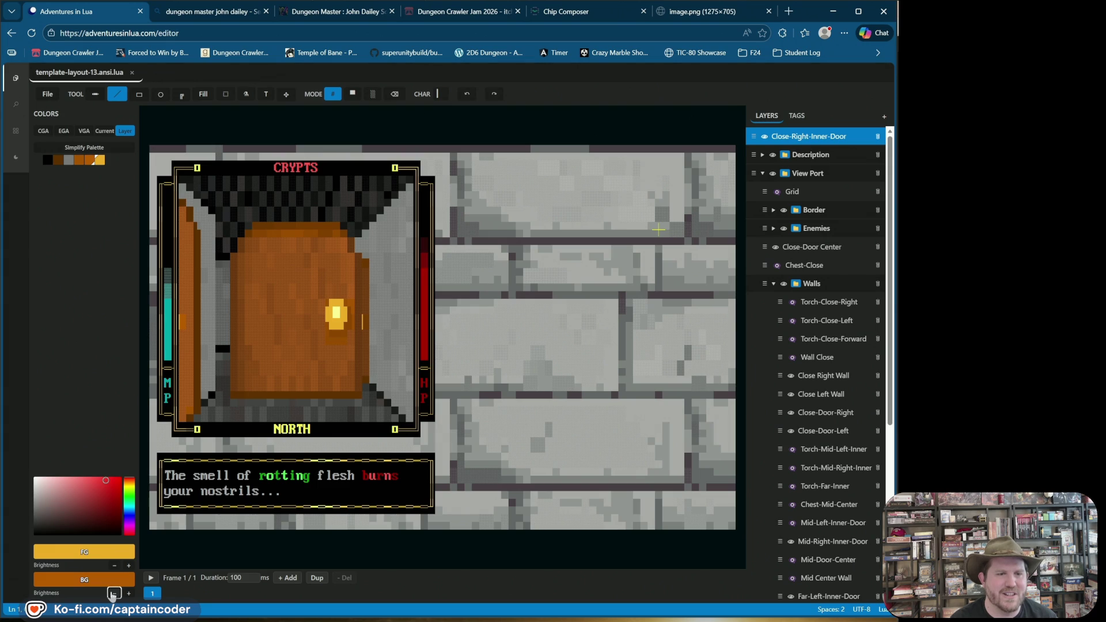
{"action": "left_click", "coordinate": [196, 413]}
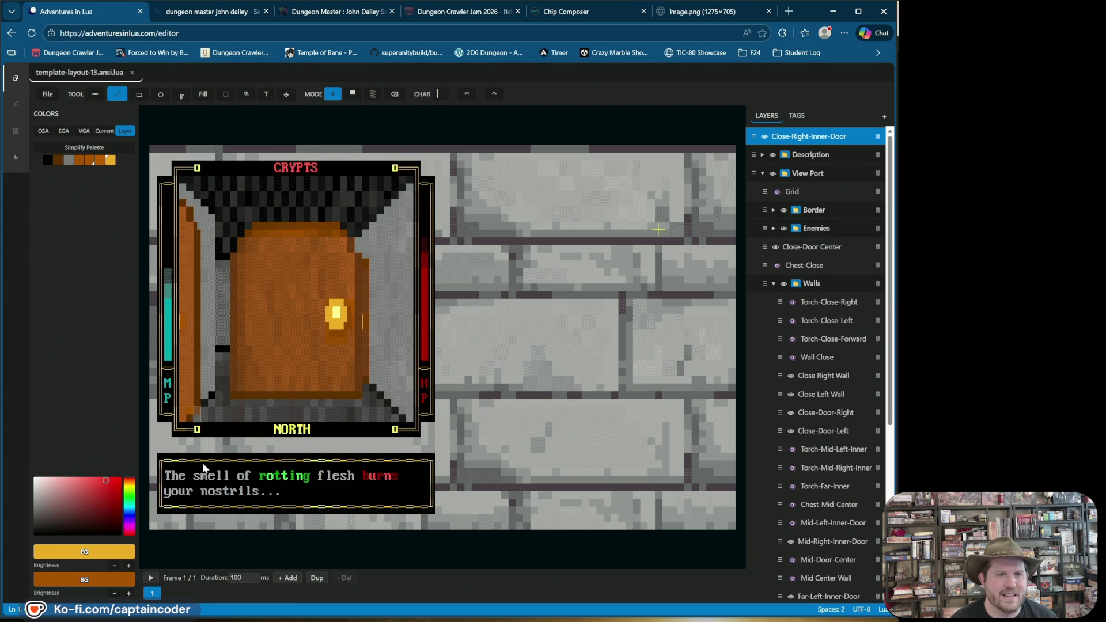
{"action": "left_click", "coordinate": [114, 593]}
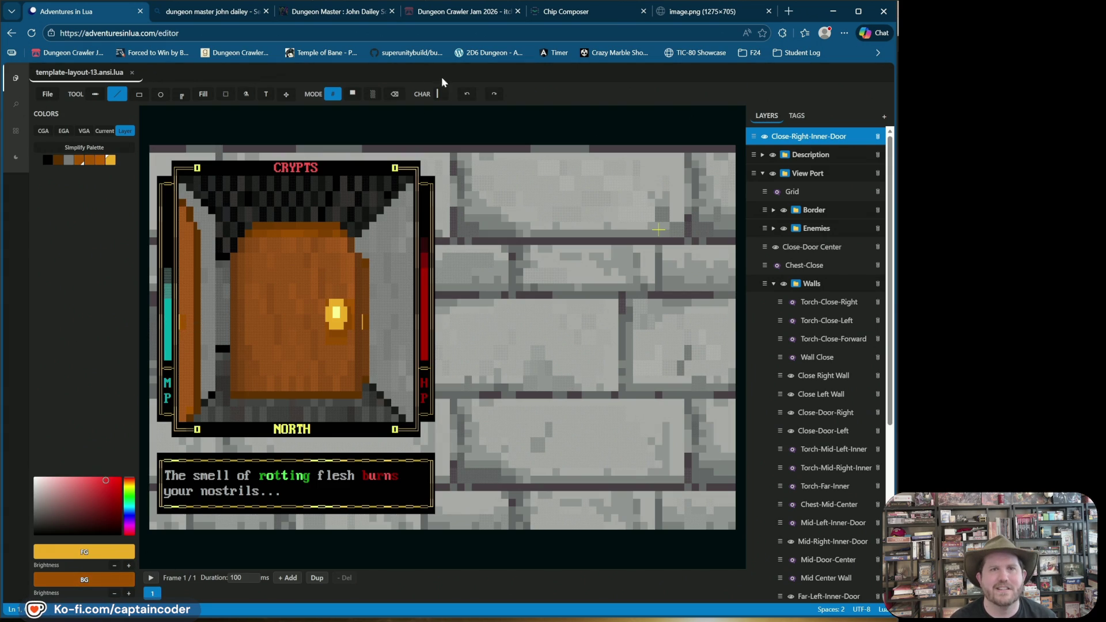
Place a yellow half-block character at the door's left edge
{"action": "left_click", "coordinate": [435, 93]}
{"action": "left_click", "coordinate": [485, 113]}
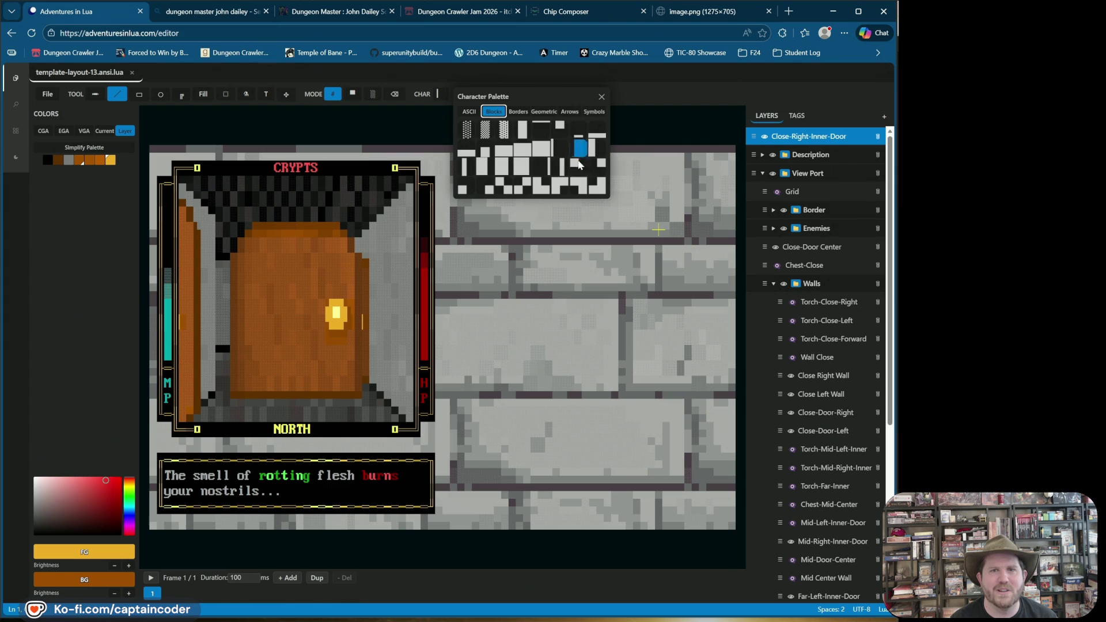
{"action": "left_click", "coordinate": [578, 150]}
{"action": "left_click", "coordinate": [176, 324]}
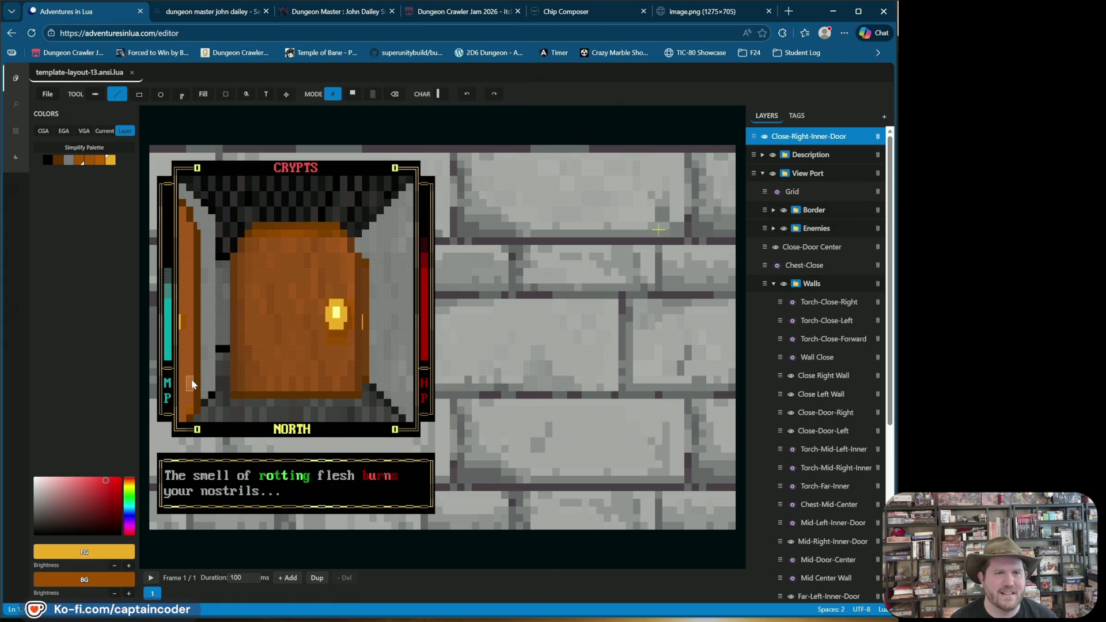
Try several block characters from the Blocks palette, including a small square block
{"action": "left_click", "coordinate": [439, 94]}
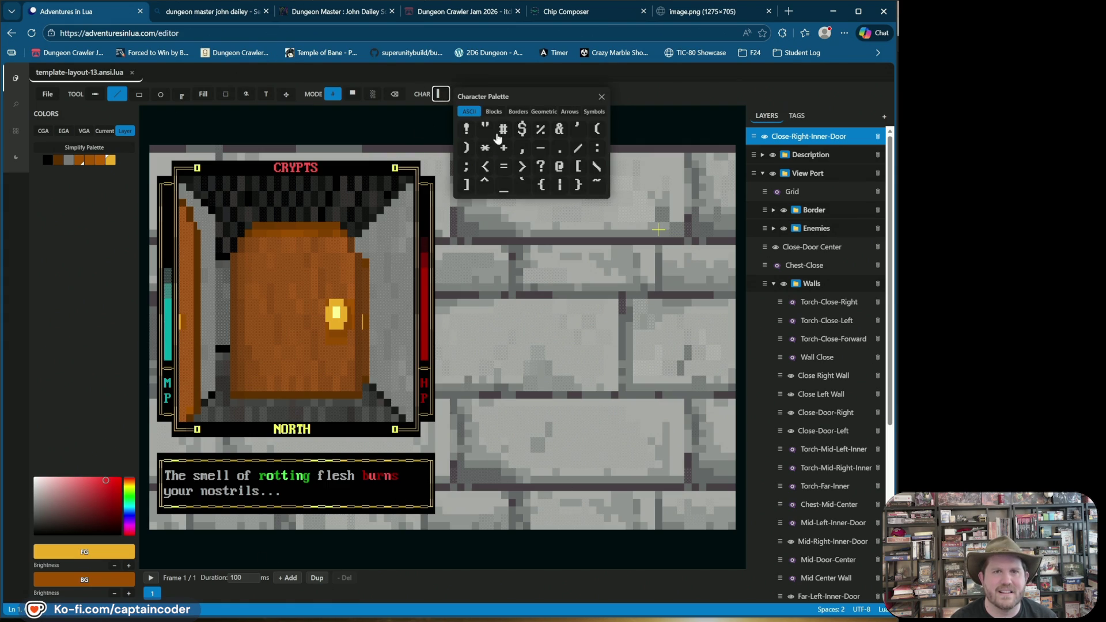
{"action": "left_click", "coordinate": [518, 112]}
{"action": "left_click", "coordinate": [494, 111]}
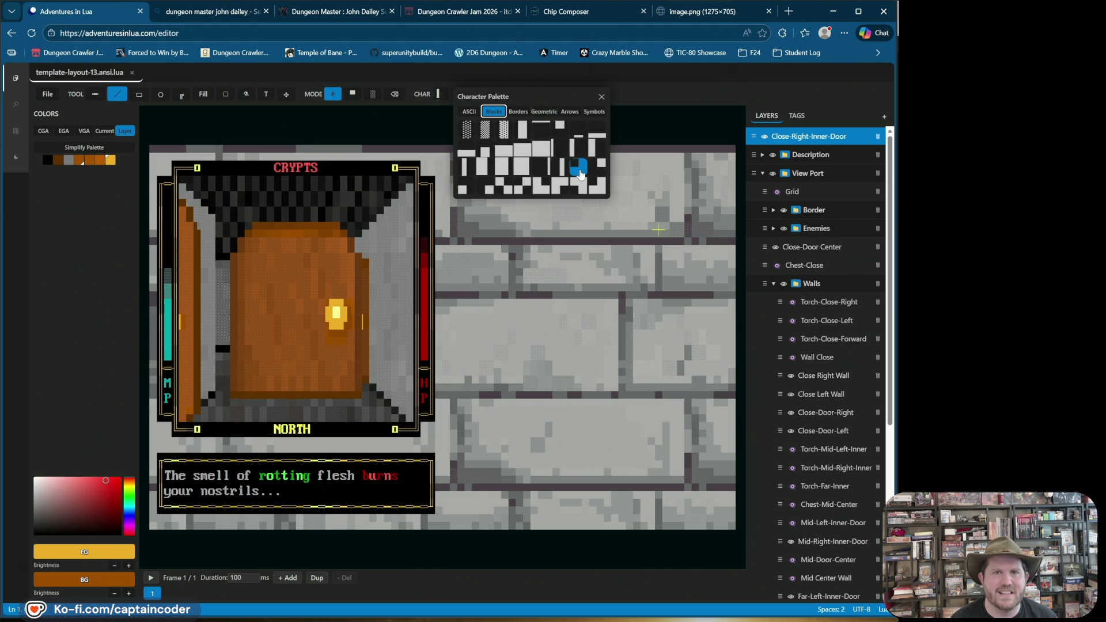
{"action": "left_click", "coordinate": [484, 181]}
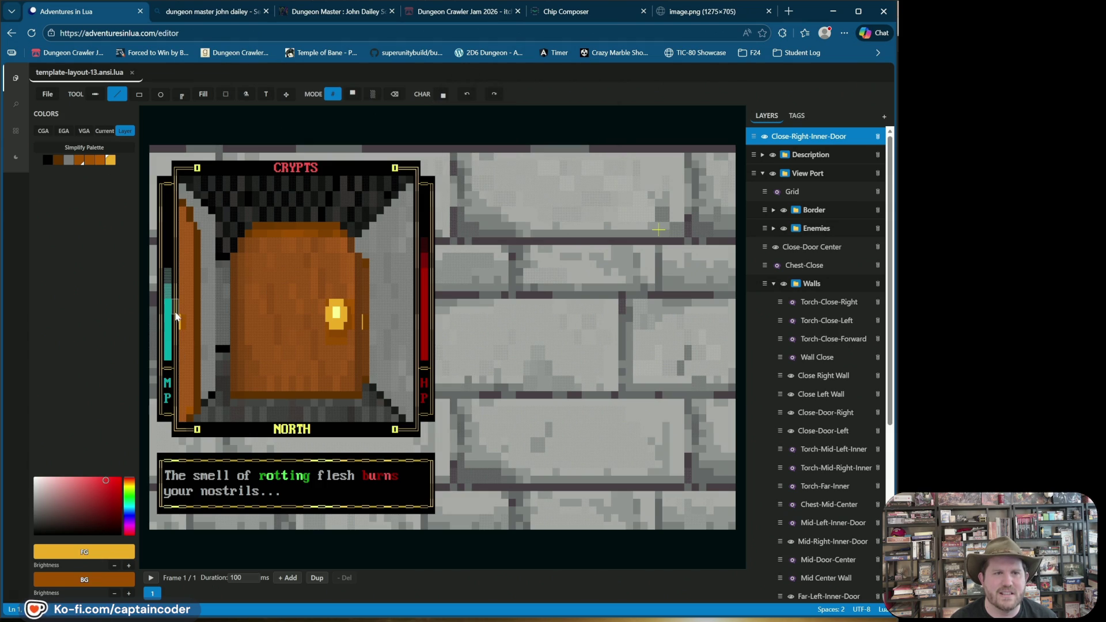
{"action": "left_click", "coordinate": [443, 95]}
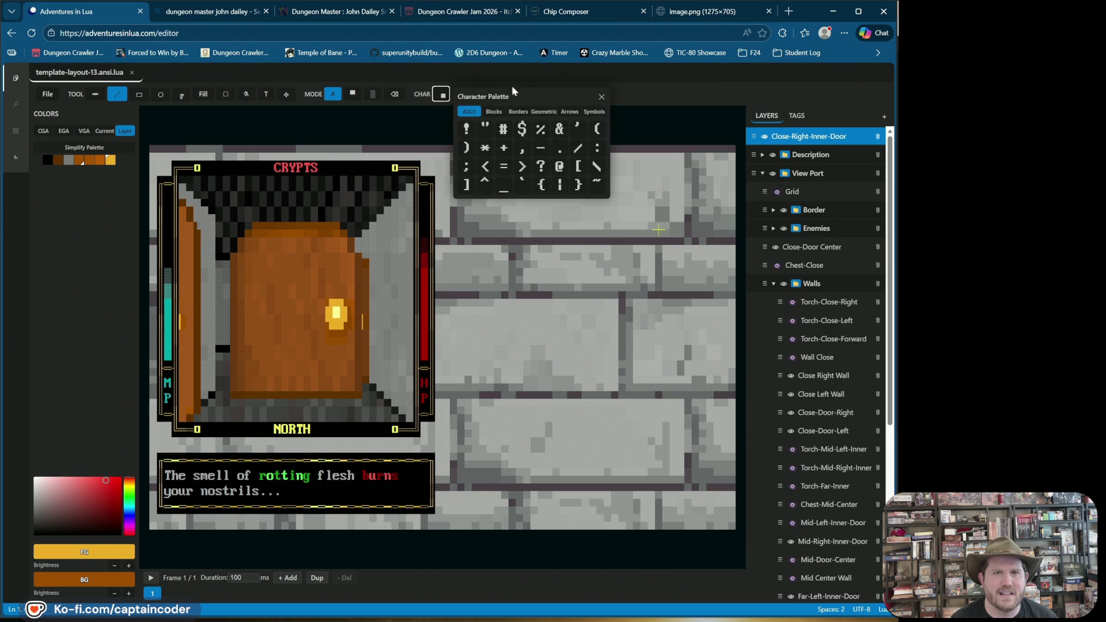
{"action": "left_click", "coordinate": [494, 112]}
{"action": "left_click", "coordinate": [466, 184]}
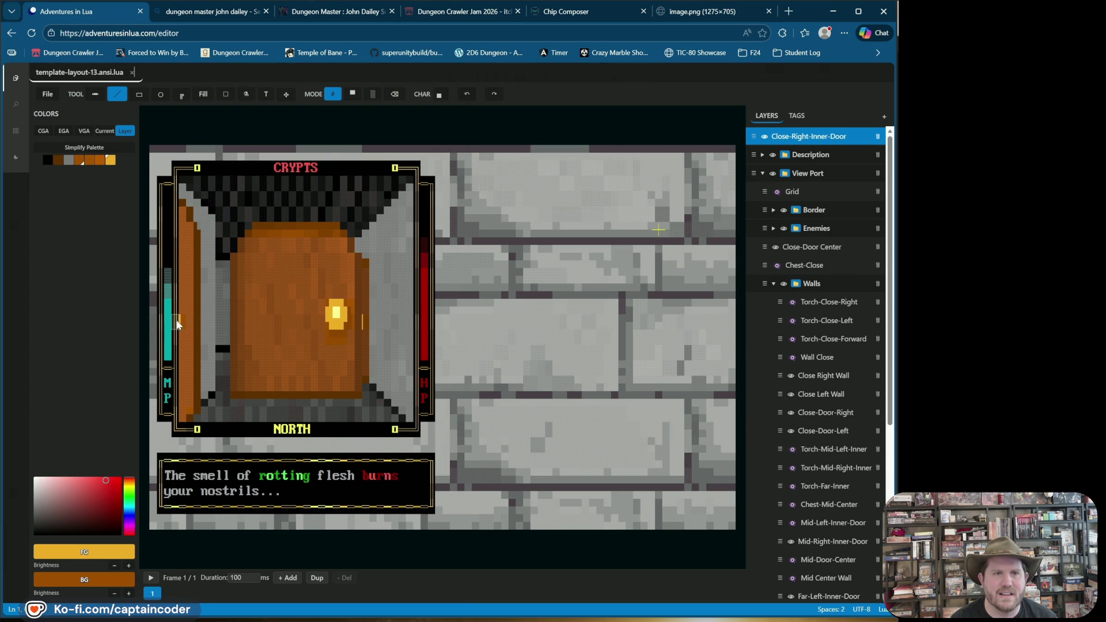
{"action": "left_click", "coordinate": [439, 96]}
{"action": "left_click", "coordinate": [494, 112]}
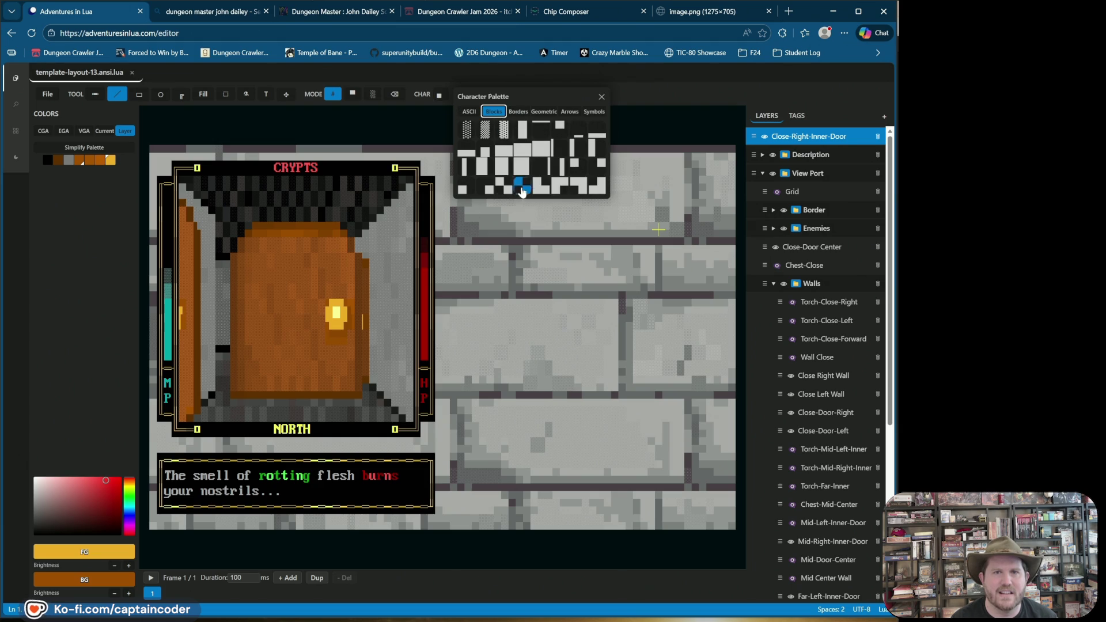
{"action": "left_click", "coordinate": [574, 165]}
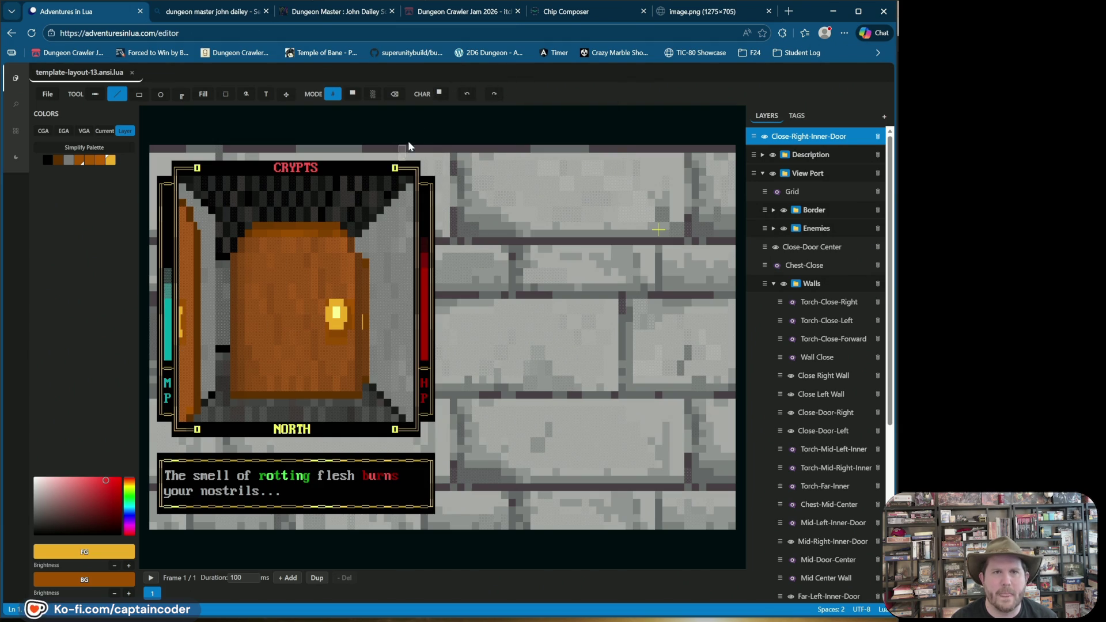
Paint a vertical bar block into the left-wall torch, then pick a full-block character
{"action": "left_click", "coordinate": [440, 94]}
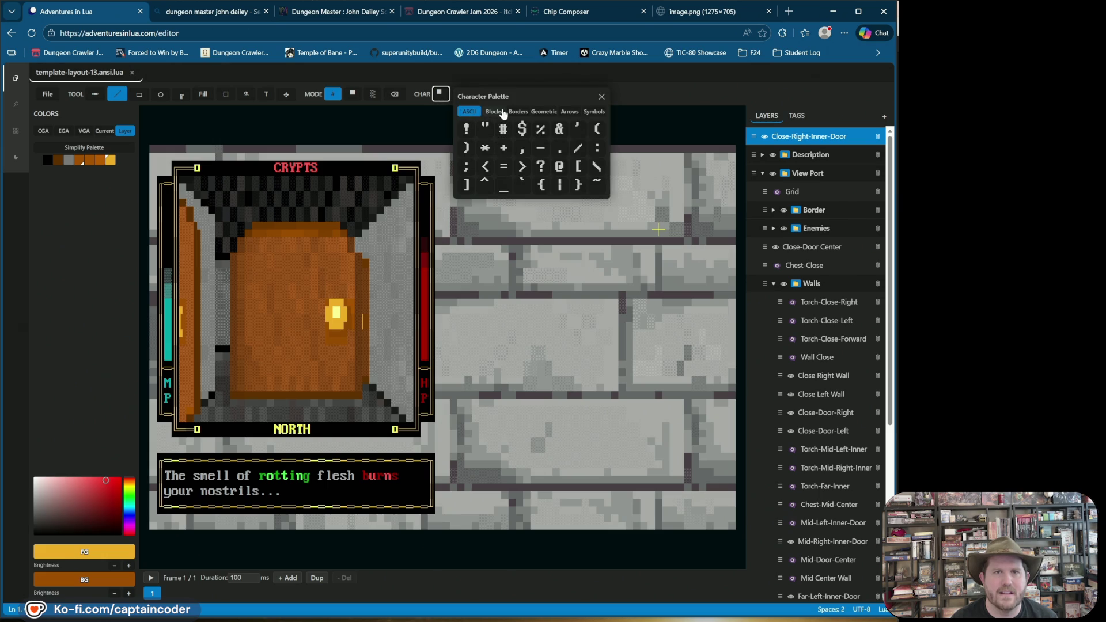
{"action": "left_click", "coordinate": [493, 112]}
{"action": "left_click", "coordinate": [596, 157]}
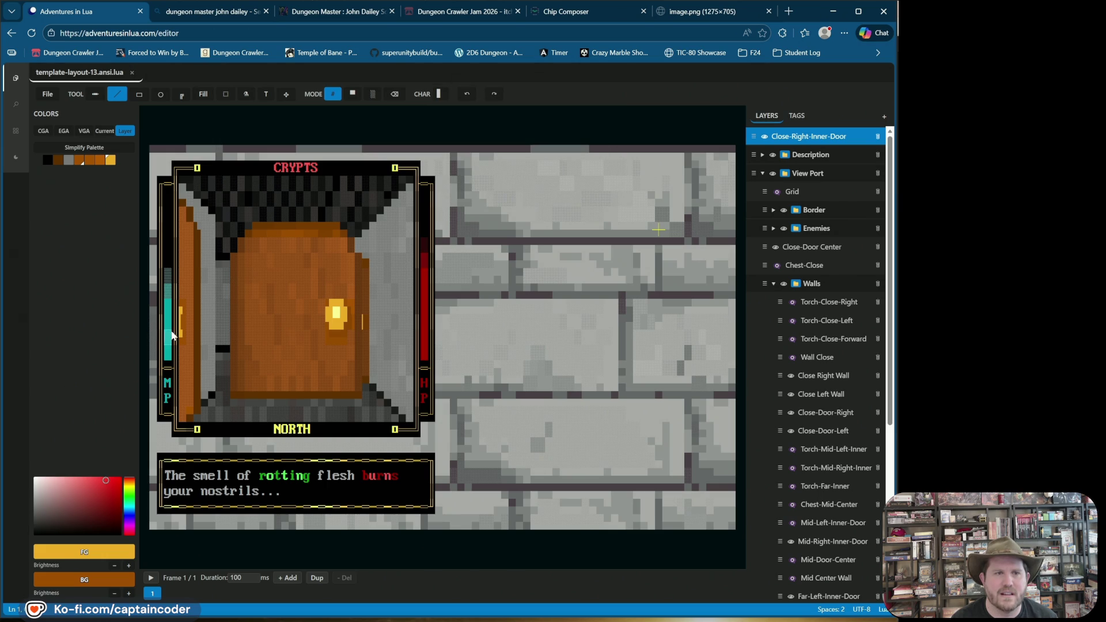
{"action": "left_click", "coordinate": [380, 168]}
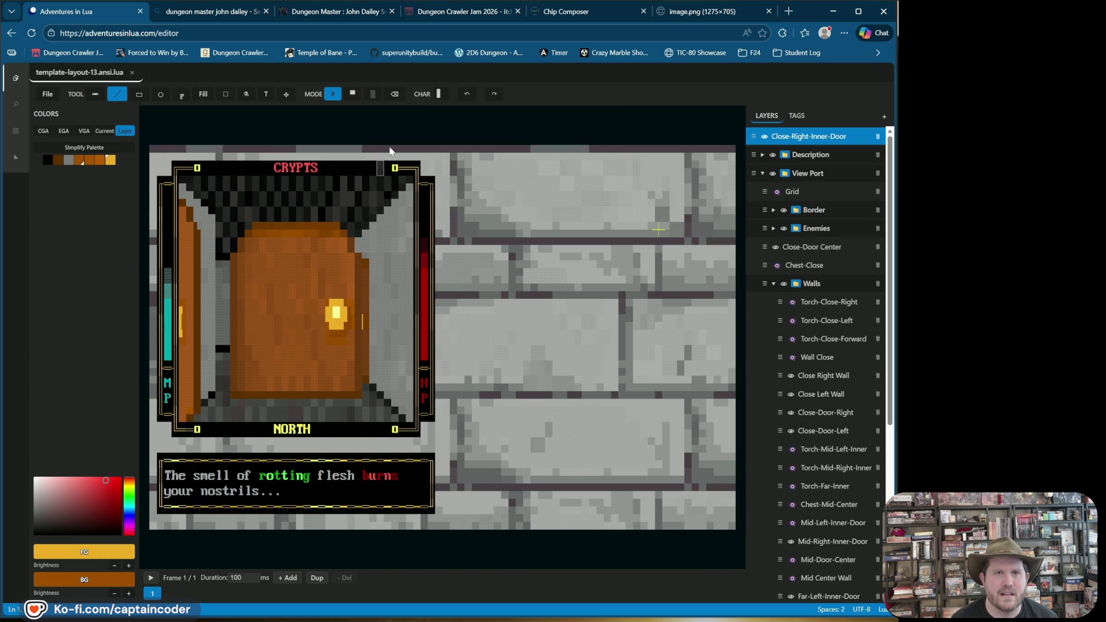
{"action": "left_click", "coordinate": [439, 93]}
{"action": "left_click", "coordinate": [493, 112]}
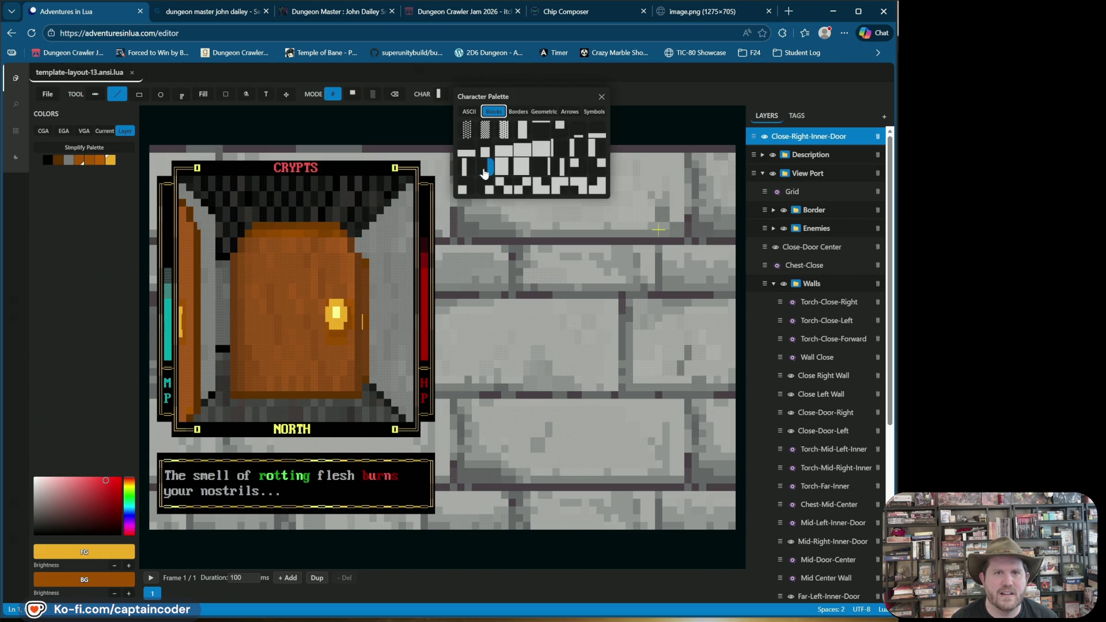
{"action": "left_click", "coordinate": [522, 129]}
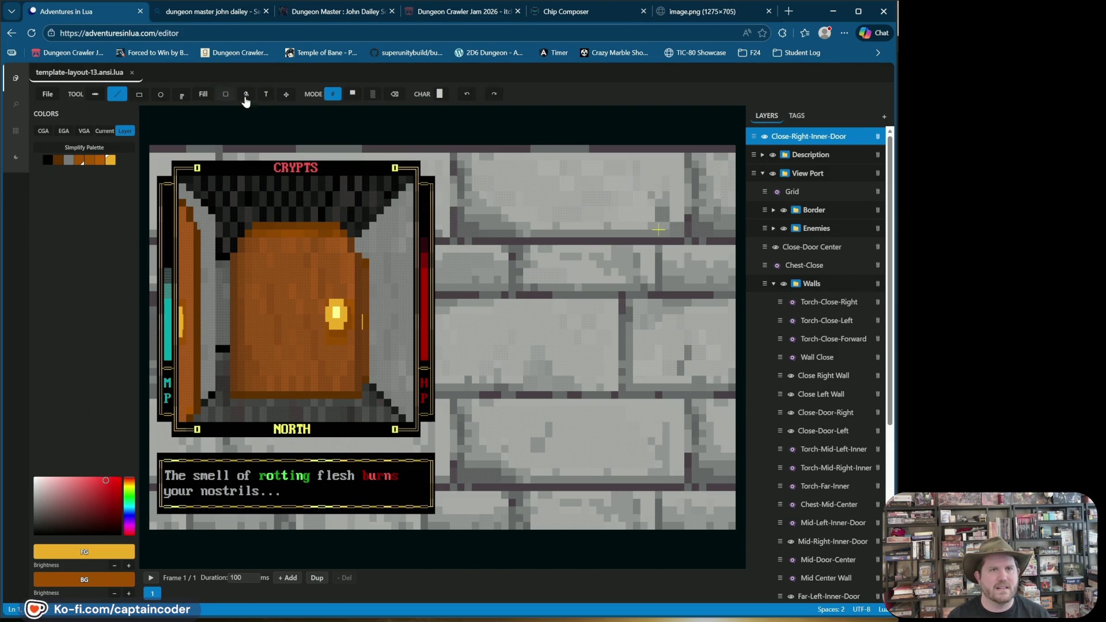
{"action": "left_click", "coordinate": [222, 95]}
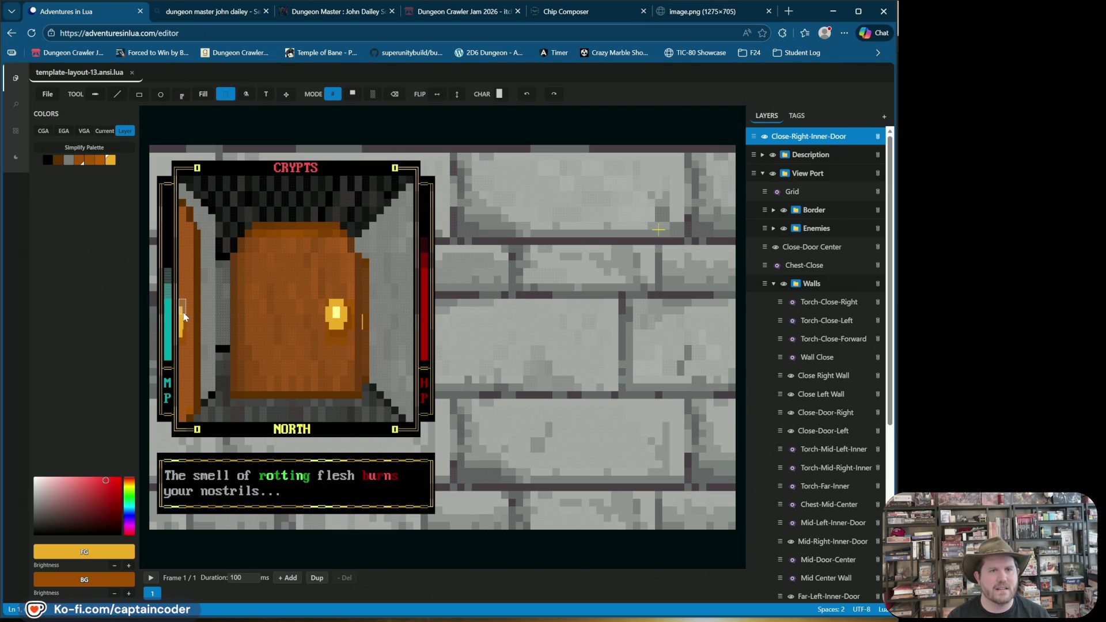
Lift the torch and drop it slightly right, beside the MP bar and door edge
{"action": "key", "text": "Delete"}
{"action": "left_click_drag", "start_coordinate": [154, 161], "coordinate": [178, 292]}
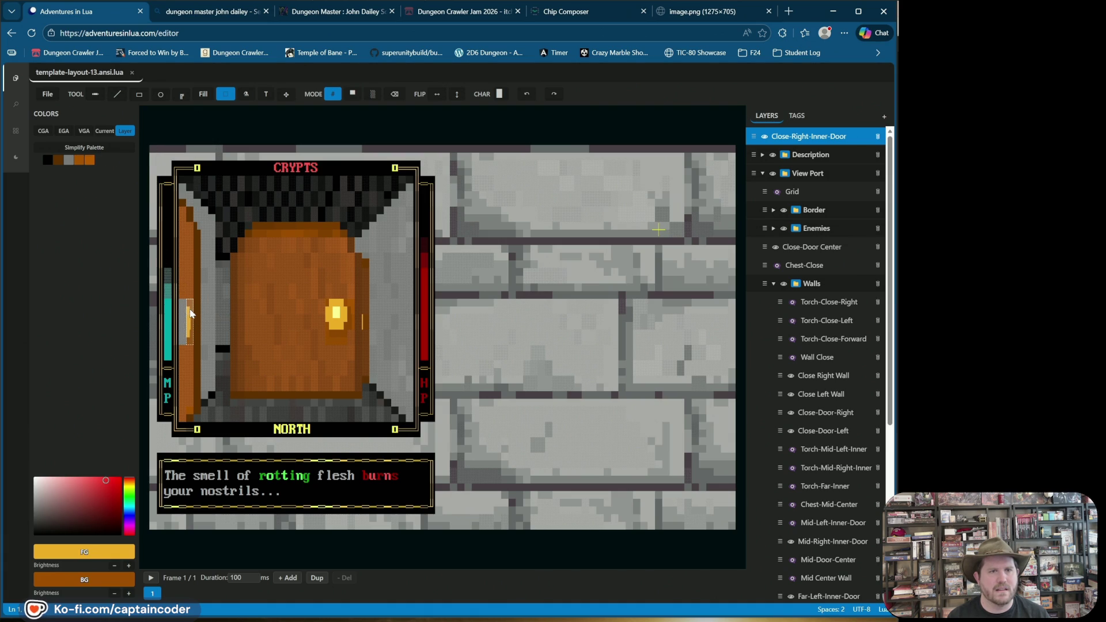
{"action": "left_click", "coordinate": [218, 291]}
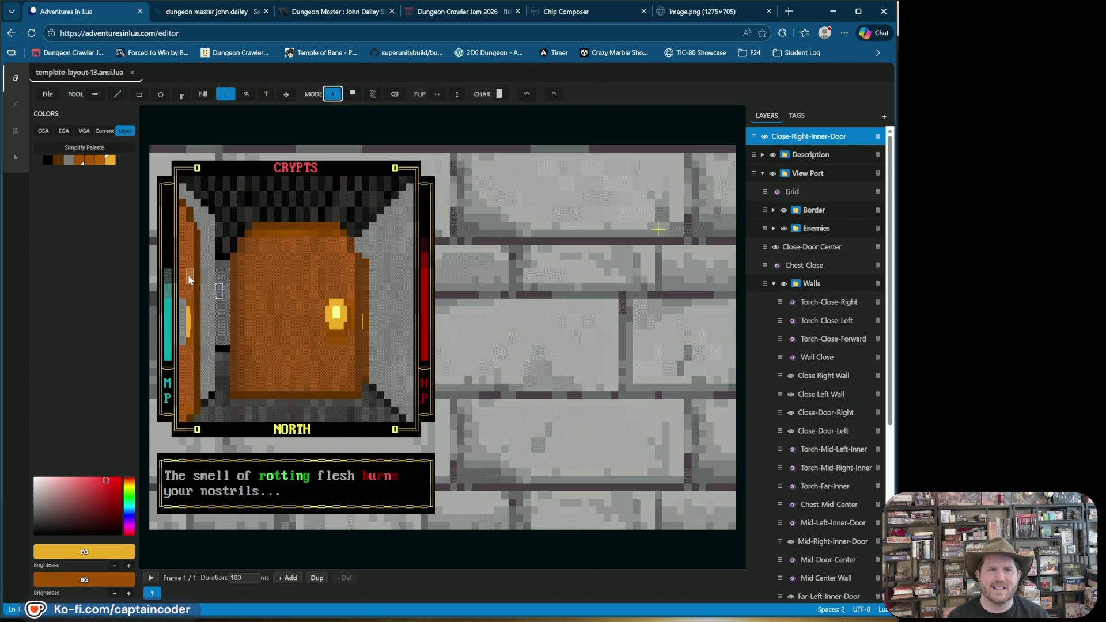
Set black as the drawing colour with the Line tool and undo two torch changes
{"action": "key", "text": "1"}
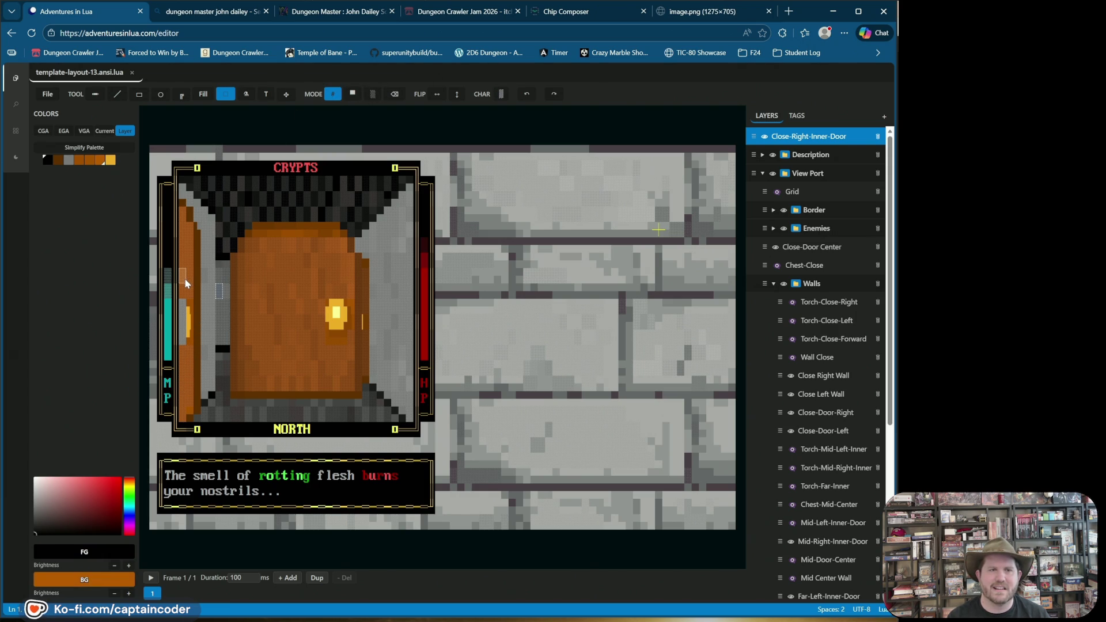
{"action": "left_click", "coordinate": [117, 94]}
{"action": "left_click", "coordinate": [473, 100]}
{"action": "left_click", "coordinate": [472, 99]}
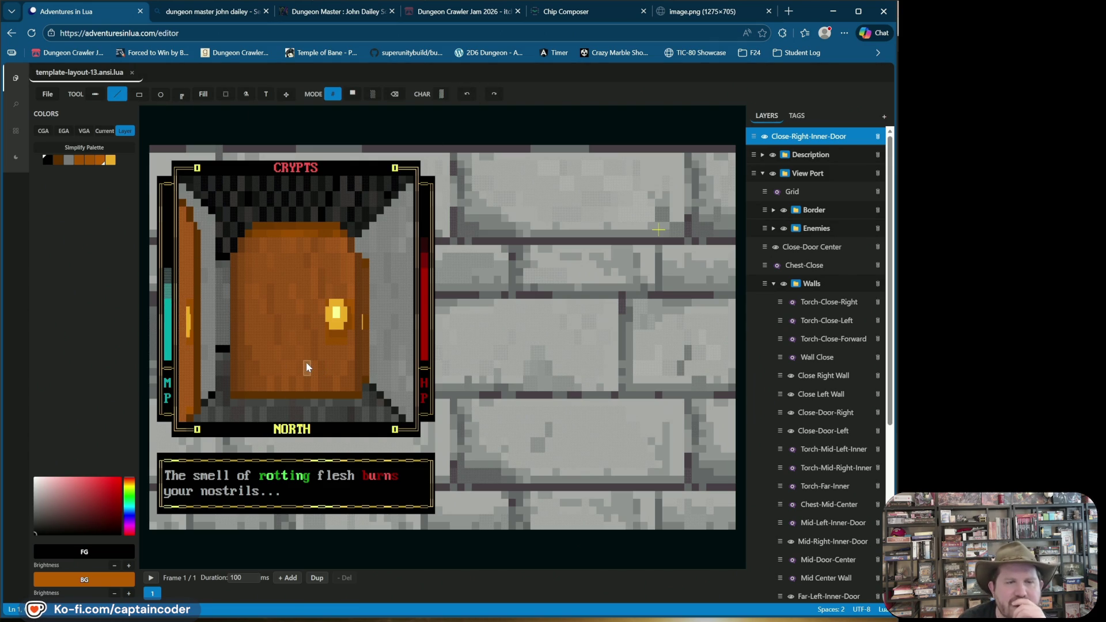
Redraw torch pixels, then shade the torch with brown foreground over gold background
{"action": "left_click", "coordinate": [191, 323], "text": "alt"}
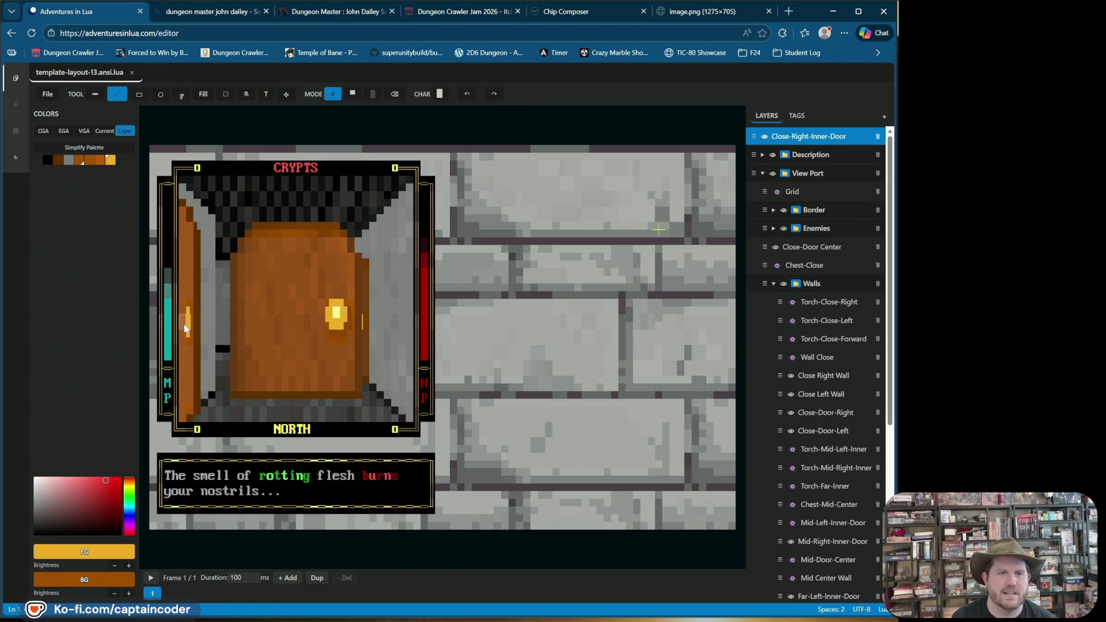
{"action": "left_click", "coordinate": [467, 93]}
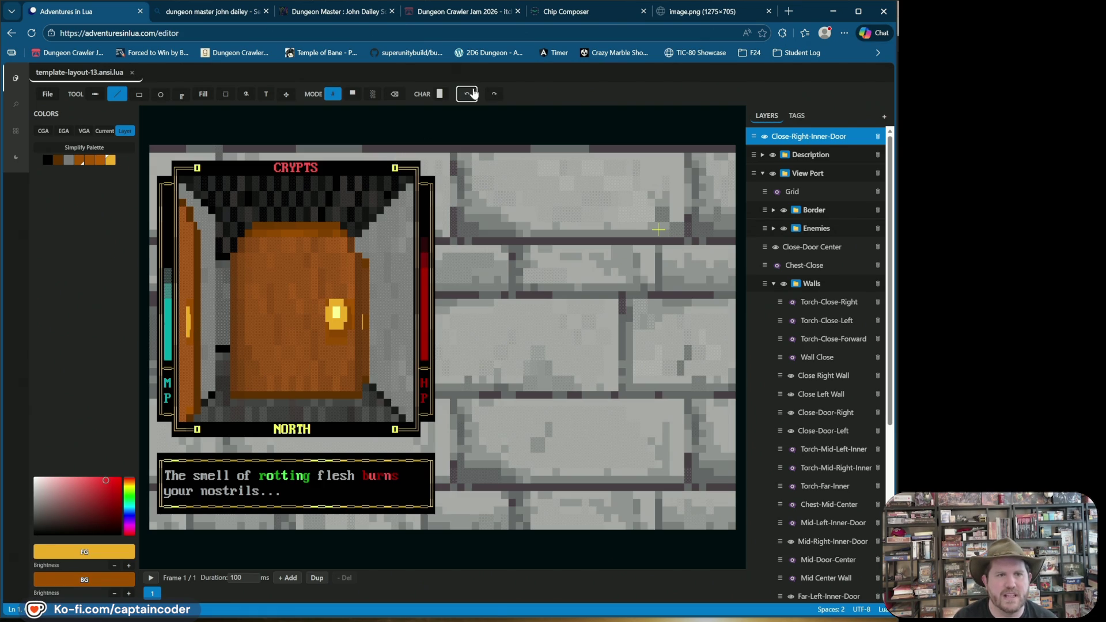
{"action": "left_click", "coordinate": [185, 322]}
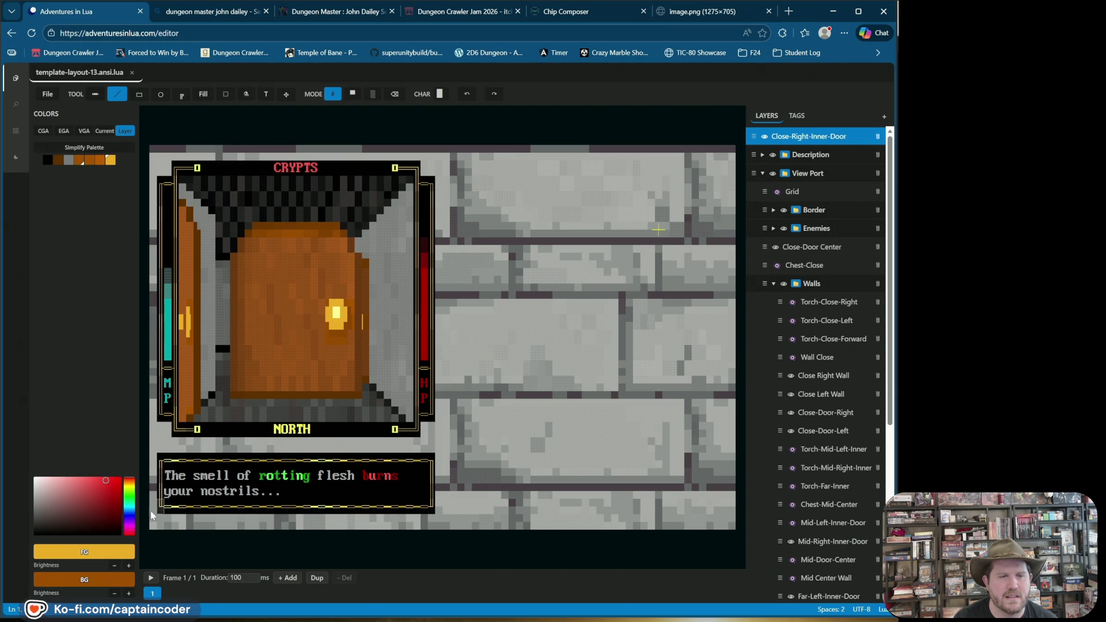
{"action": "left_click", "coordinate": [79, 161]}
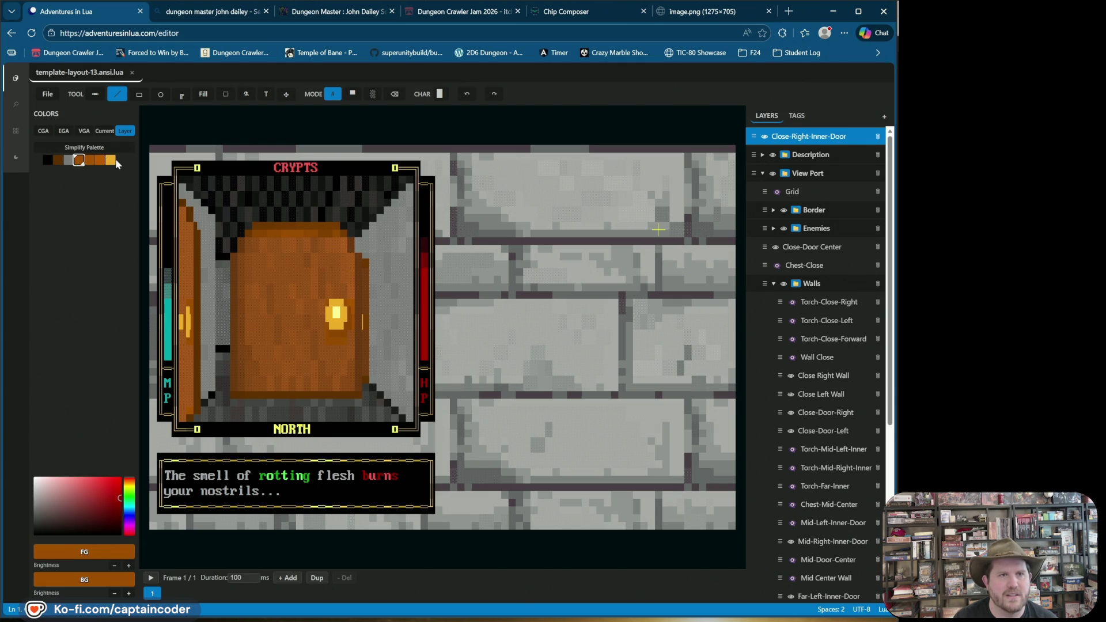
{"action": "right_click", "coordinate": [111, 162]}
{"action": "left_click", "coordinate": [184, 323]}
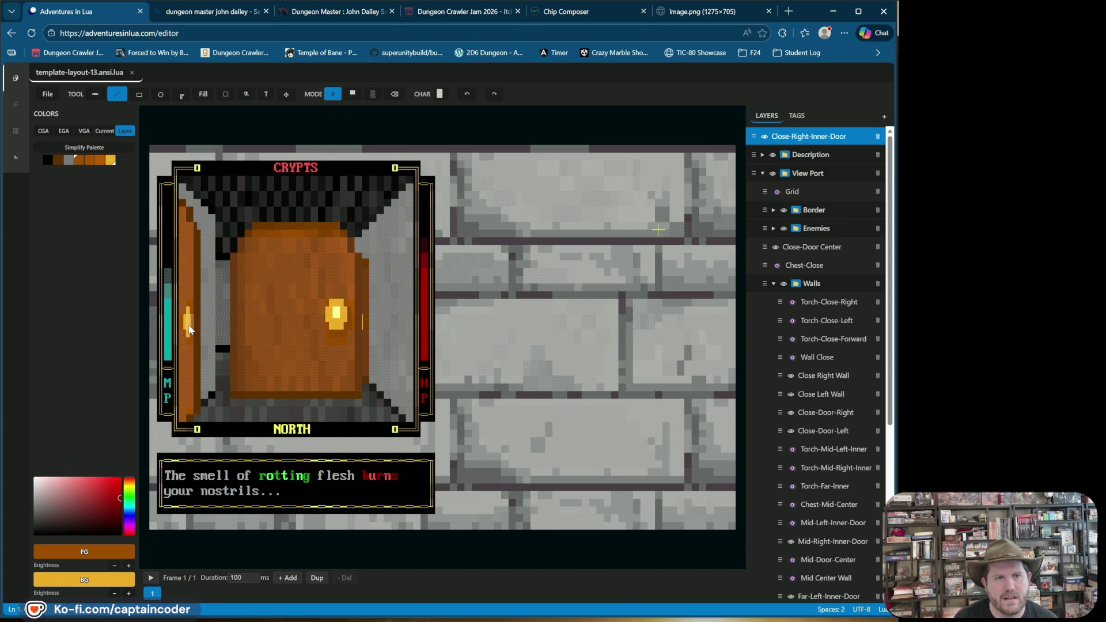
Pick a block character, swap the colours, then choose the small square block character
{"action": "left_click", "coordinate": [442, 94]}
{"action": "left_click", "coordinate": [494, 111]}
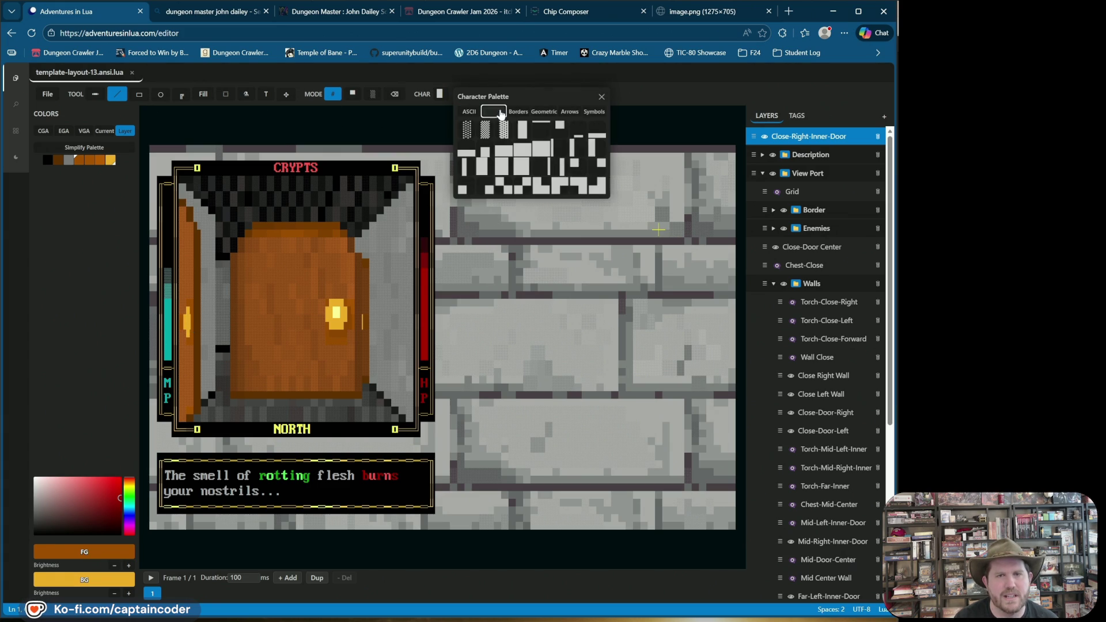
{"action": "left_click", "coordinate": [503, 167]}
{"action": "key", "text": "x"}
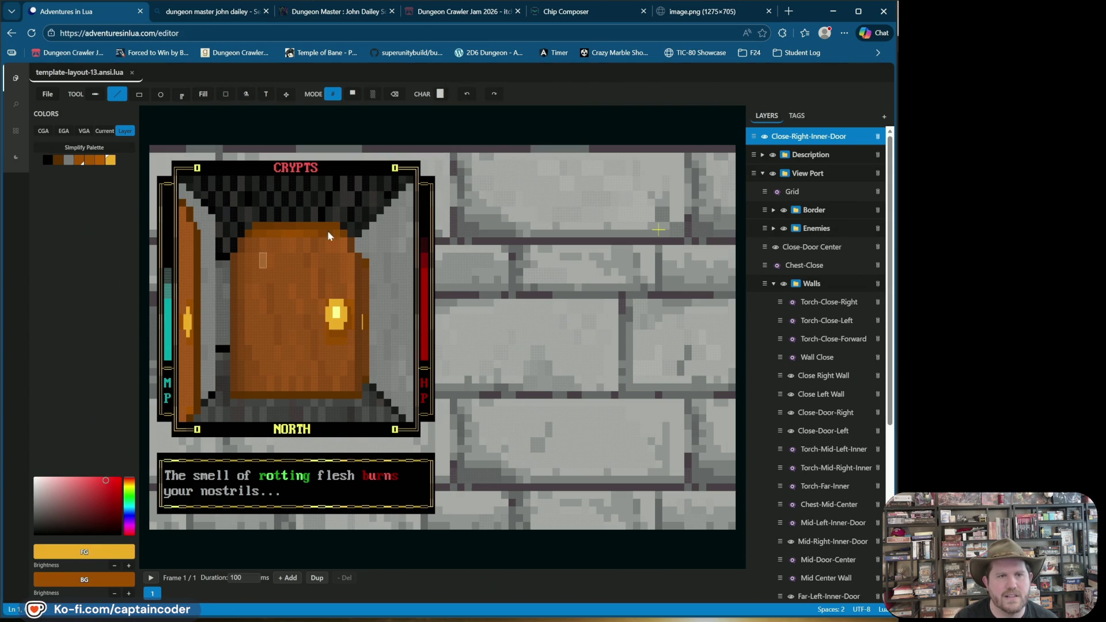
{"action": "left_click", "coordinate": [439, 93]}
{"action": "left_click", "coordinate": [503, 112]}
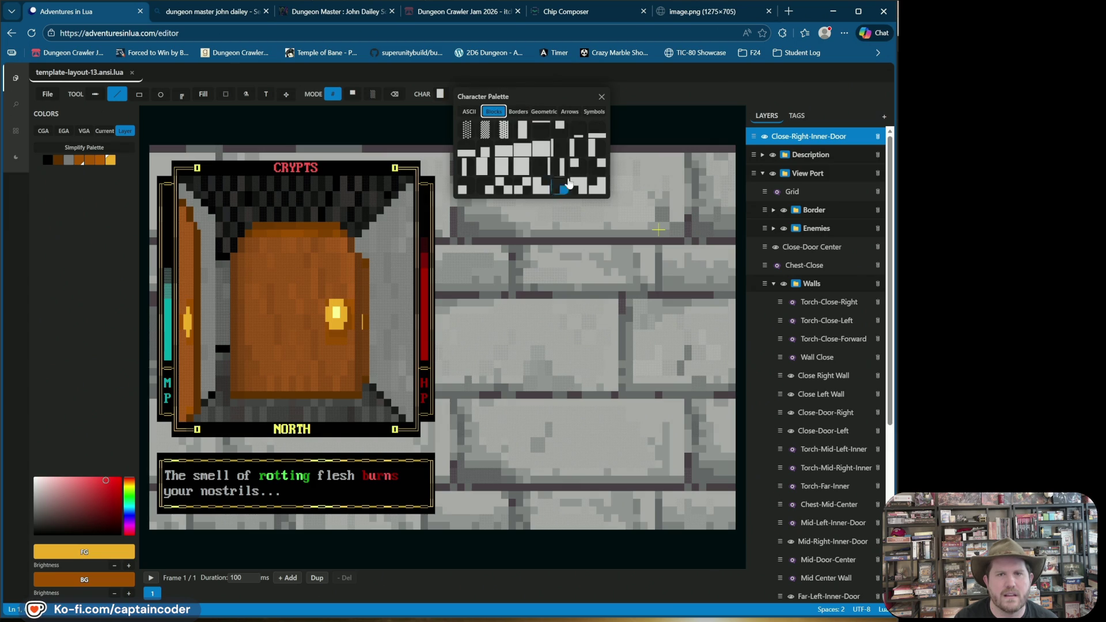
{"action": "left_click", "coordinate": [463, 189]}
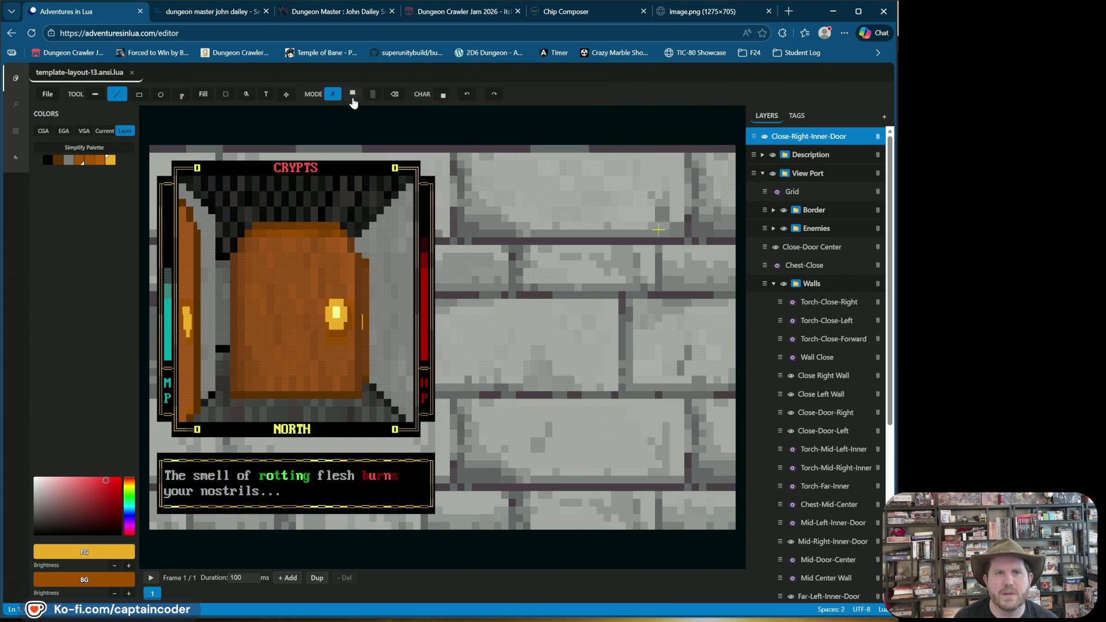
Choose another block character and swap foreground and background colours, then swap them back
{"action": "left_click", "coordinate": [444, 96]}
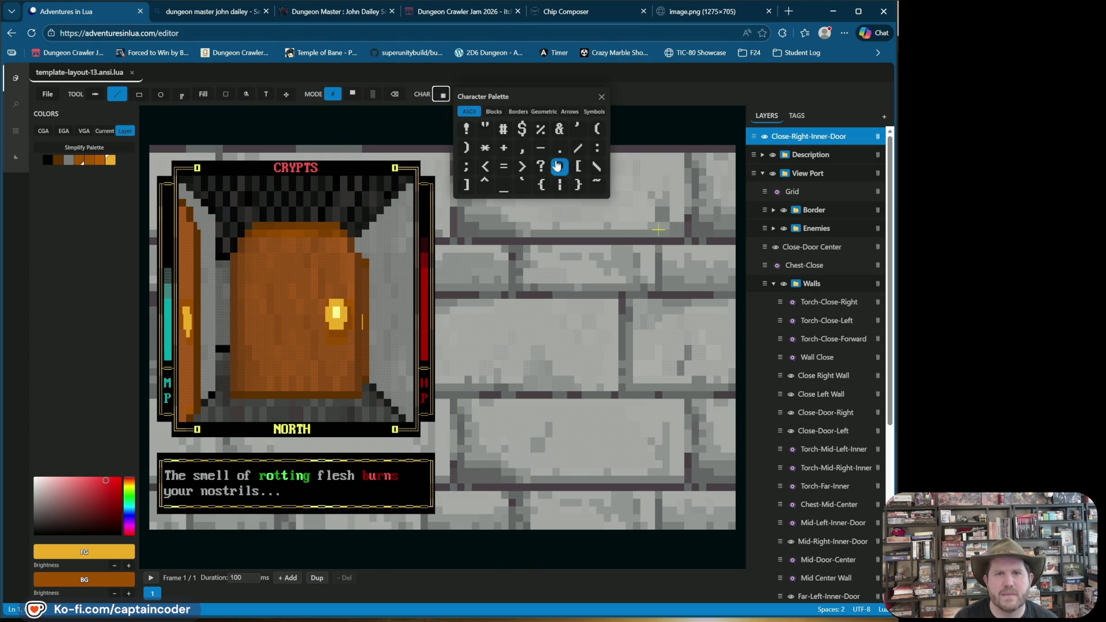
{"action": "left_click", "coordinate": [493, 112]}
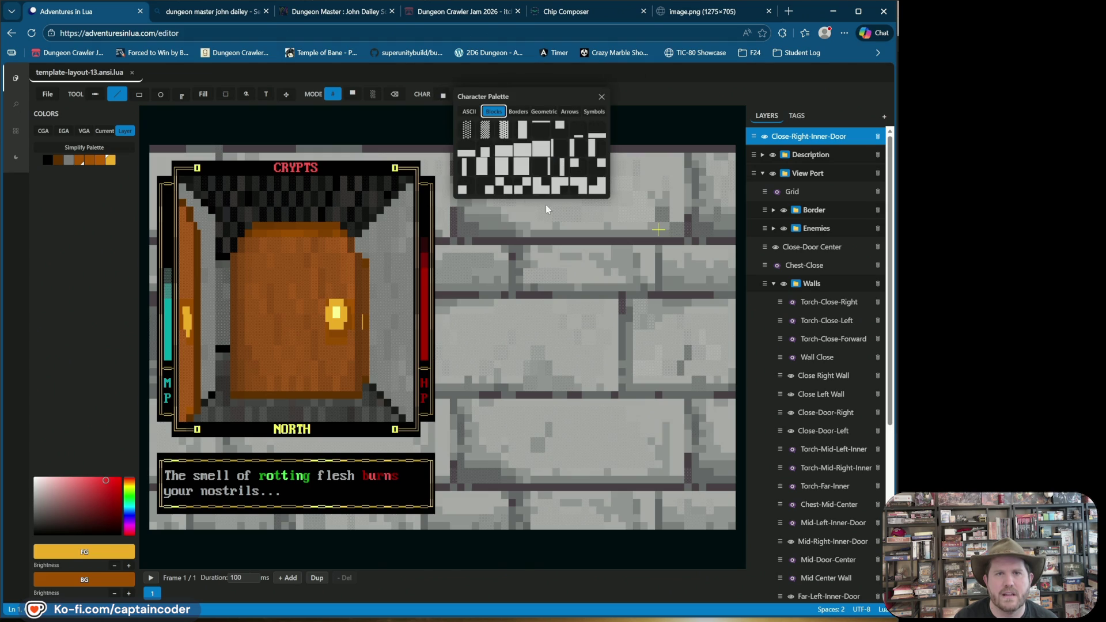
{"action": "left_click", "coordinate": [598, 169]}
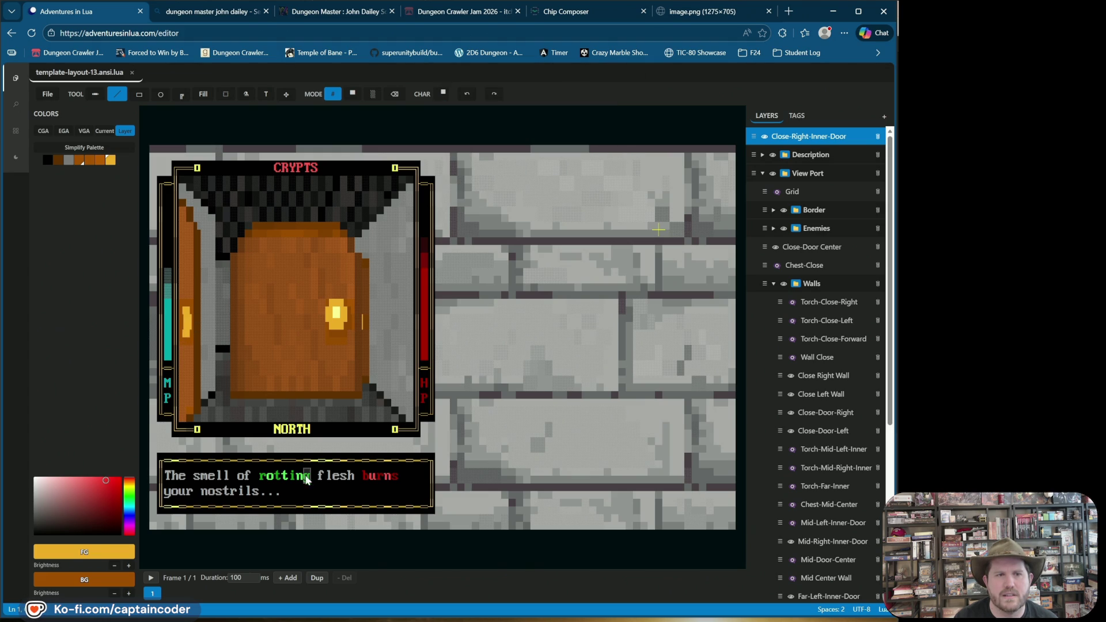
{"action": "key", "text": "x"}
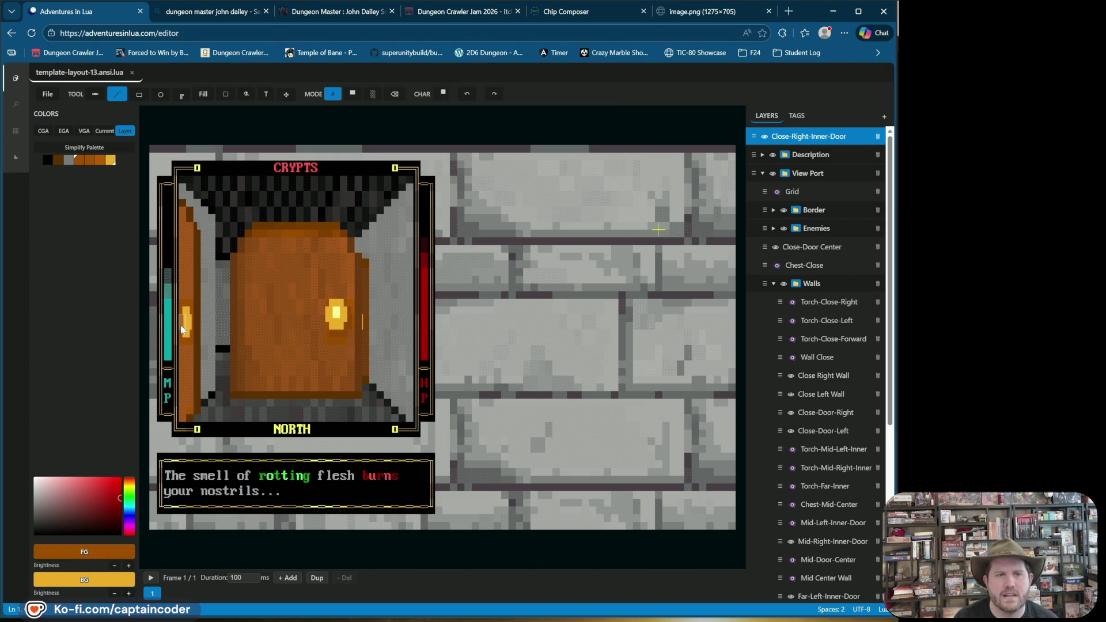
{"action": "key", "text": "x"}
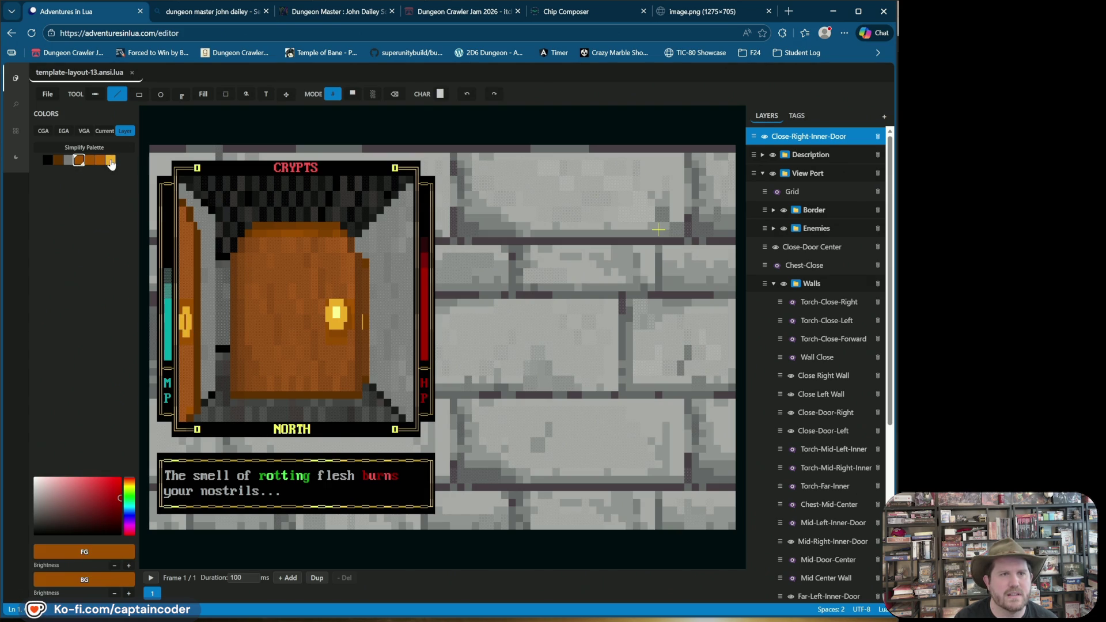
Pick a Blocks glyph and set the colours to yellow on a brown background
{"action": "left_click", "coordinate": [81, 161]}
{"action": "right_click", "coordinate": [110, 159]}
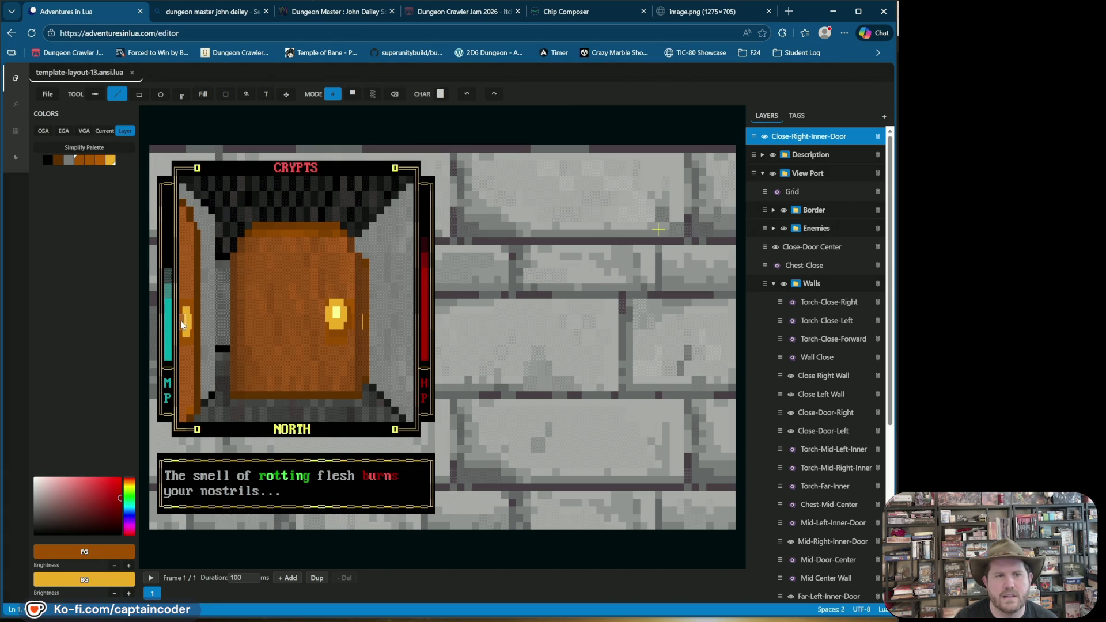
{"action": "left_click", "coordinate": [438, 95]}
{"action": "left_click", "coordinate": [494, 111]}
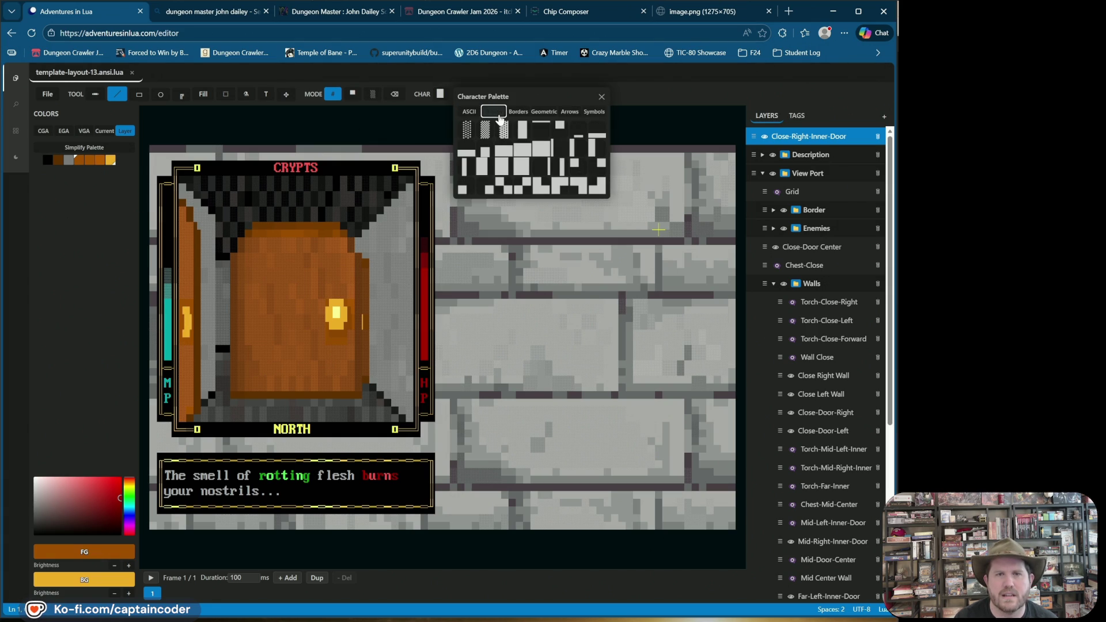
{"action": "left_click", "coordinate": [579, 151]}
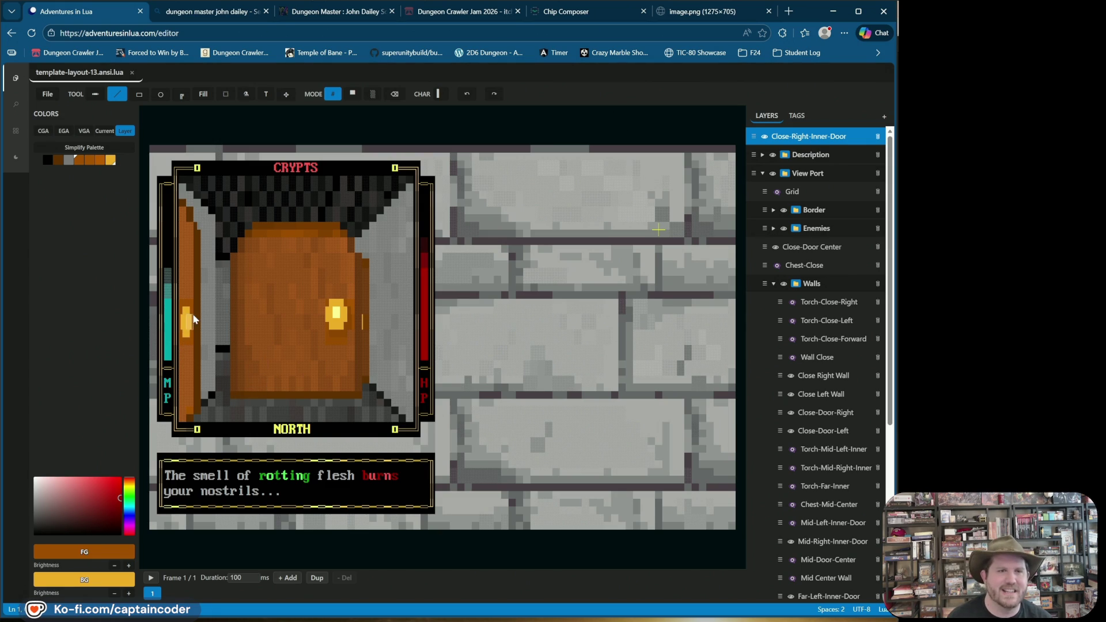
{"action": "key", "text": "x"}
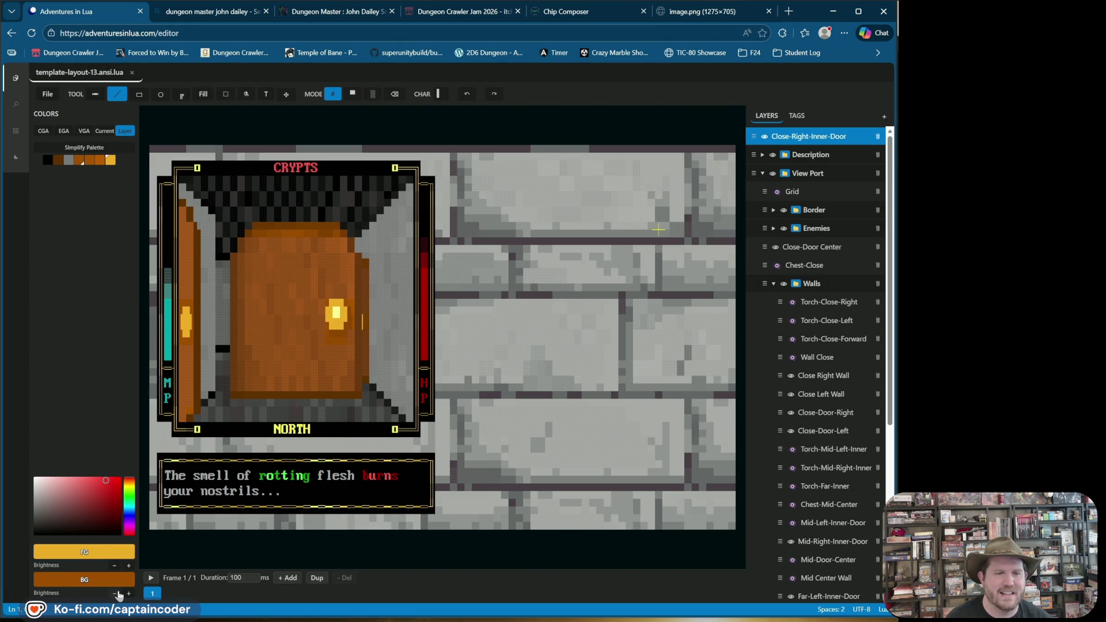
Try a yellow flame stroke on the left torch, undo it, brighten the background and try other glyphs
{"action": "left_click", "coordinate": [186, 302]}
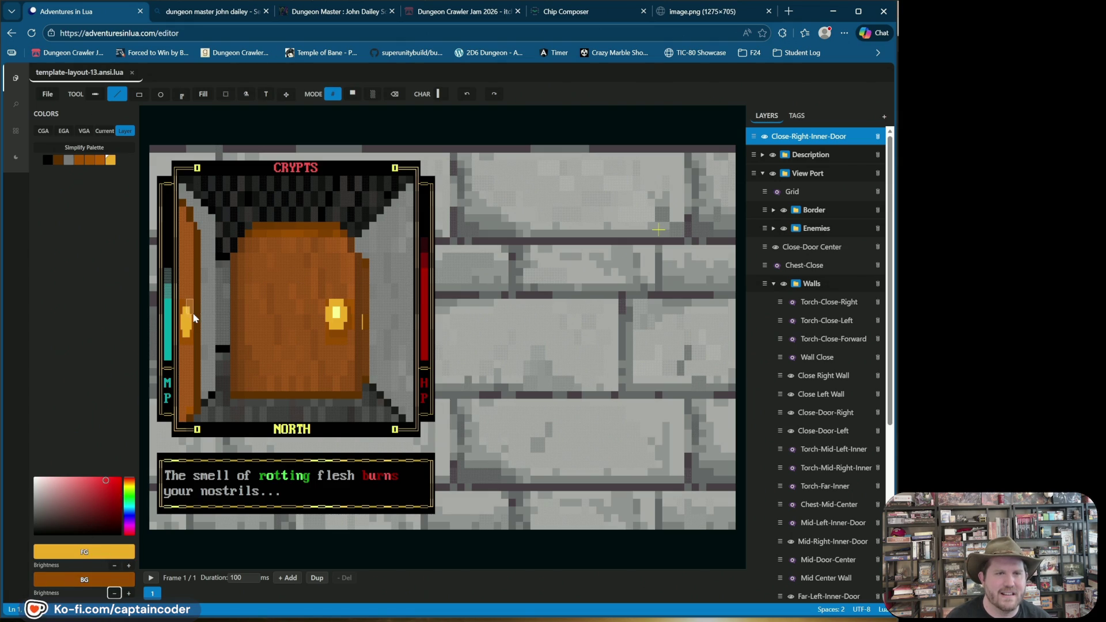
{"action": "left_click", "coordinate": [466, 93]}
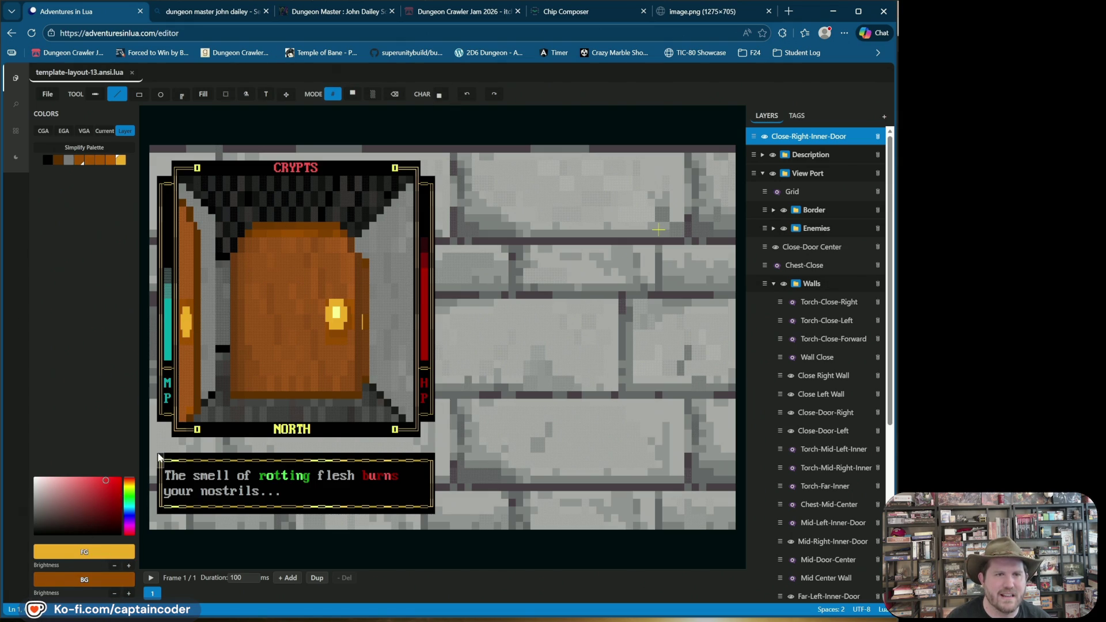
{"action": "left_click", "coordinate": [128, 593]}
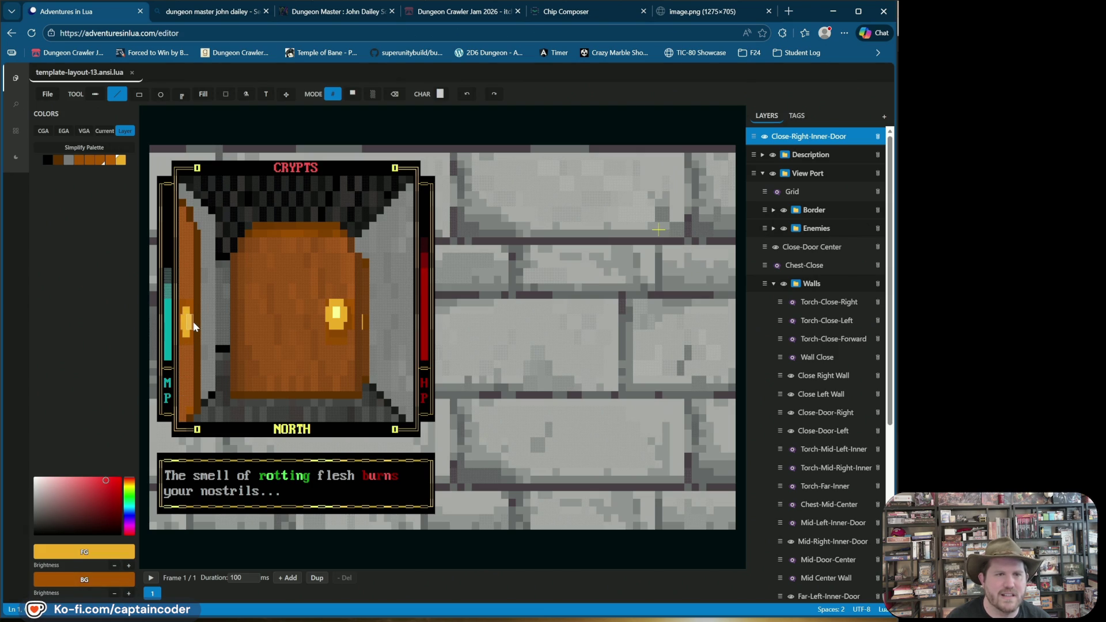
{"action": "left_click", "coordinate": [190, 339]}
{"action": "left_click", "coordinate": [183, 346]}
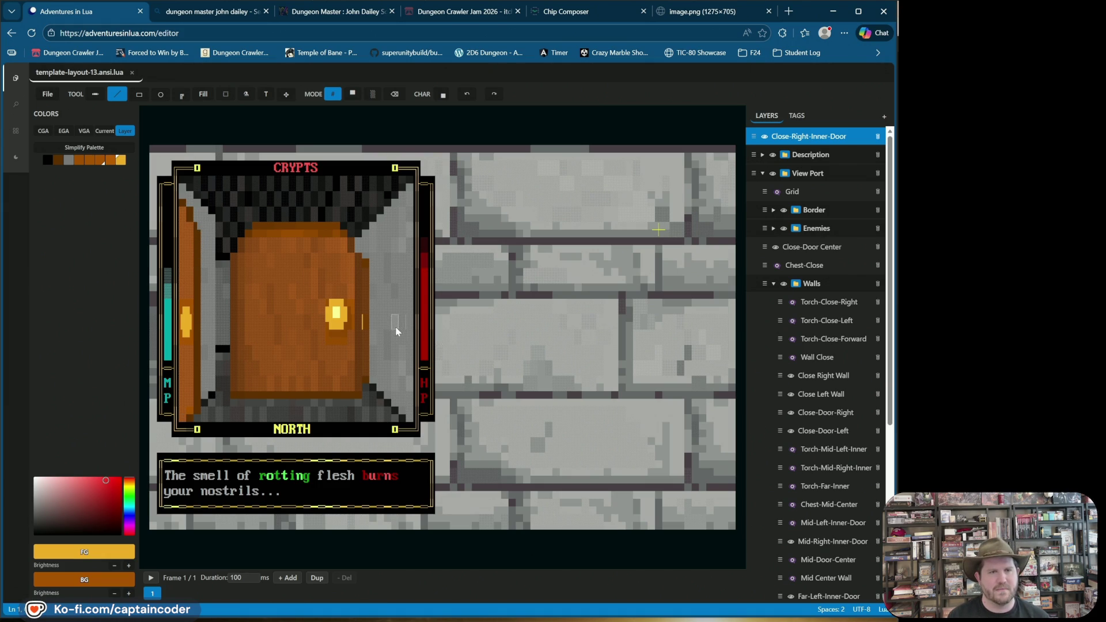
{"action": "mouse_move", "coordinate": [147, 99]}
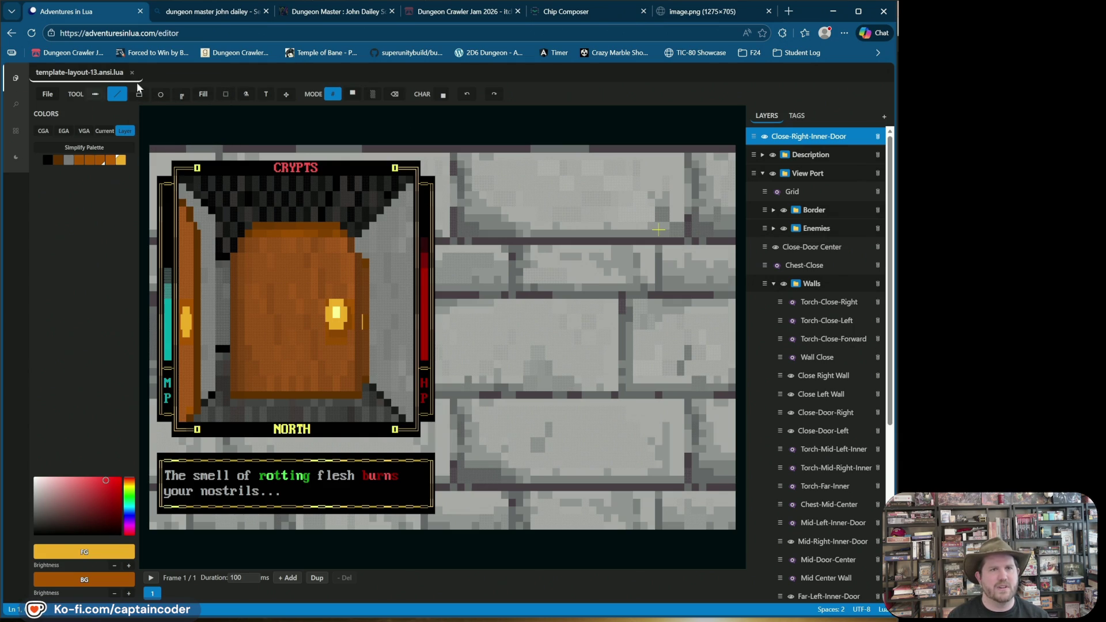
Move the Close-Right-Inner-Door layer into the View Port group below Border
{"action": "left_click", "coordinate": [225, 93]}
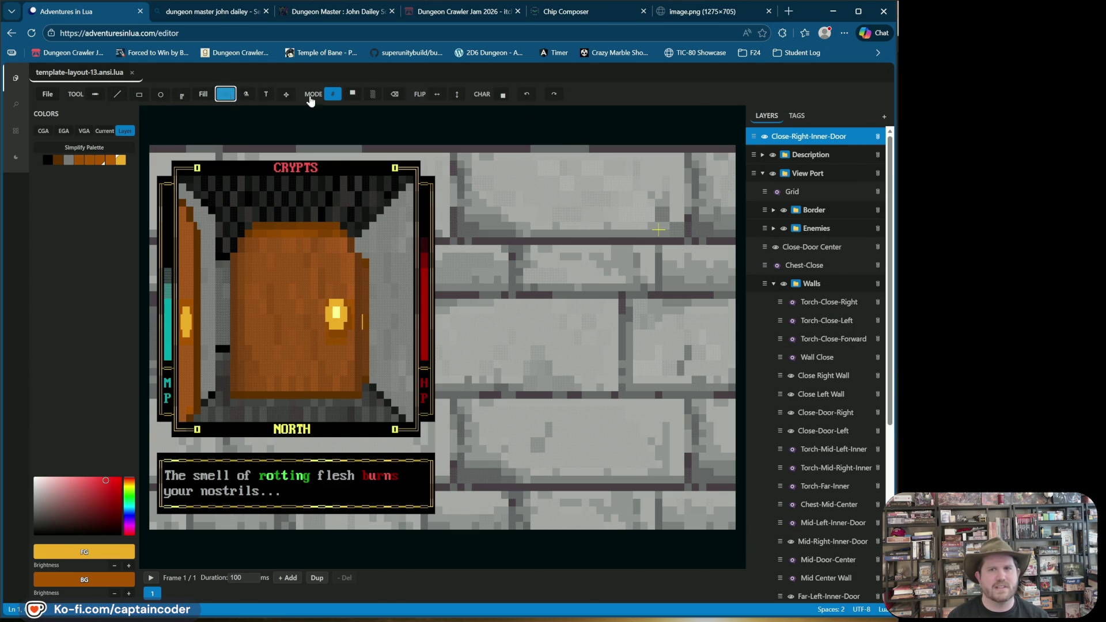
{"action": "left_click", "coordinate": [793, 143]}
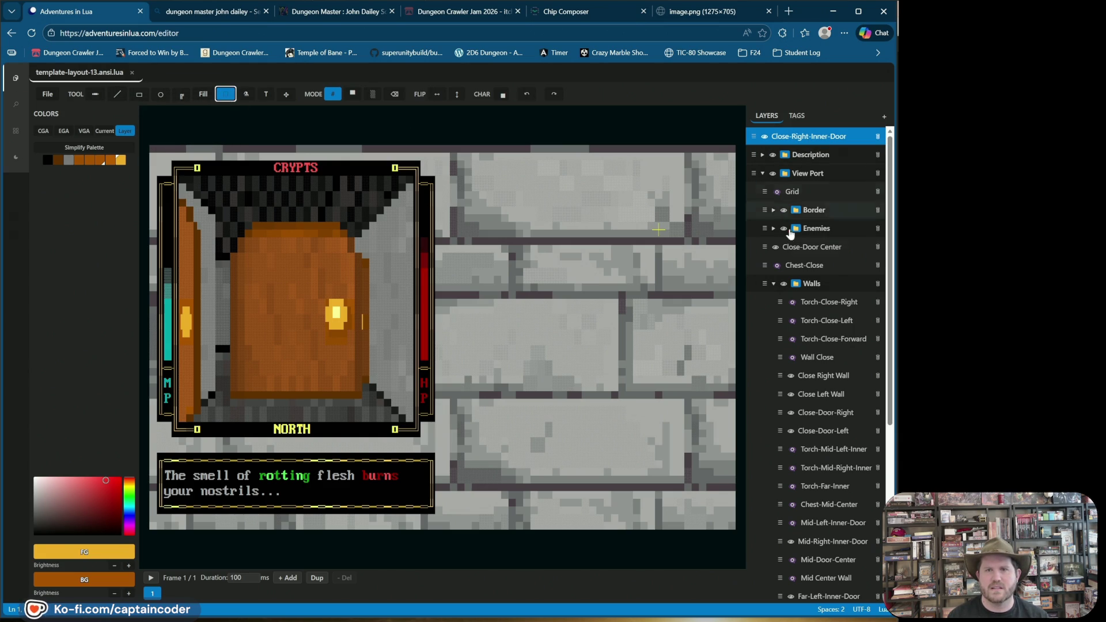
{"action": "left_click", "coordinate": [755, 137]}
{"action": "mouse_move", "coordinate": [755, 140]}
{"action": "left_mouse_down"}
{"action": "mouse_move", "coordinate": [790, 245]}
{"action": "mouse_move", "coordinate": [804, 248]}
{"action": "mouse_move", "coordinate": [781, 210]}
{"action": "left_mouse_up"}
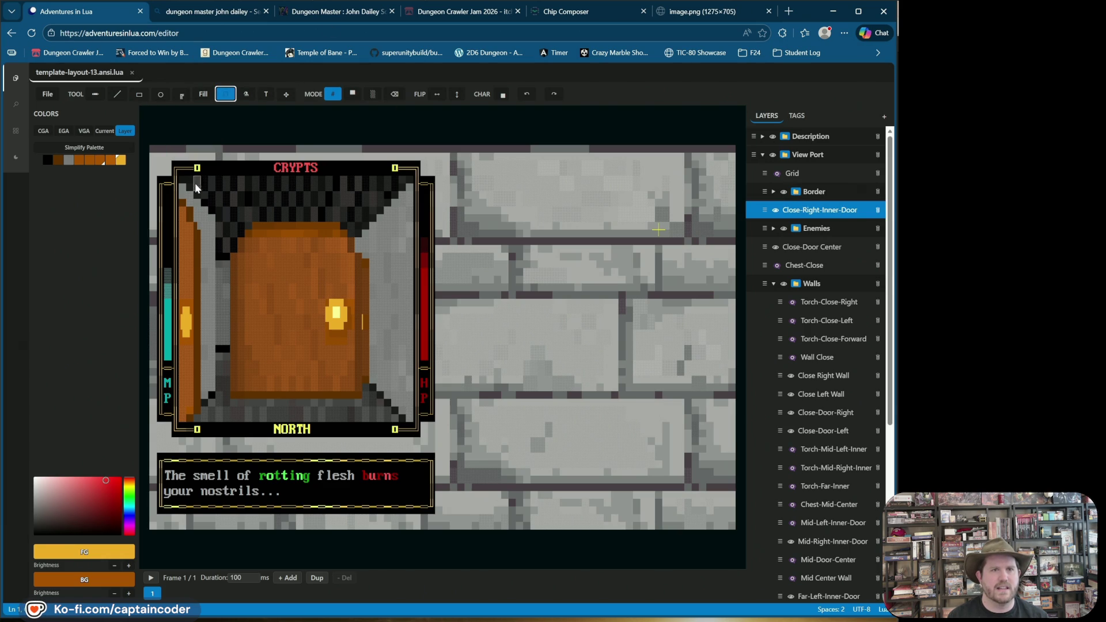
Test-move the left door column and torch, restore them, and reselect Close-Right-Inner-Door
{"action": "mouse_move", "coordinate": [177, 199]}
{"action": "left_mouse_down"}
{"action": "mouse_move", "coordinate": [201, 332]}
{"action": "mouse_move", "coordinate": [200, 435]}
{"action": "left_mouse_up"}
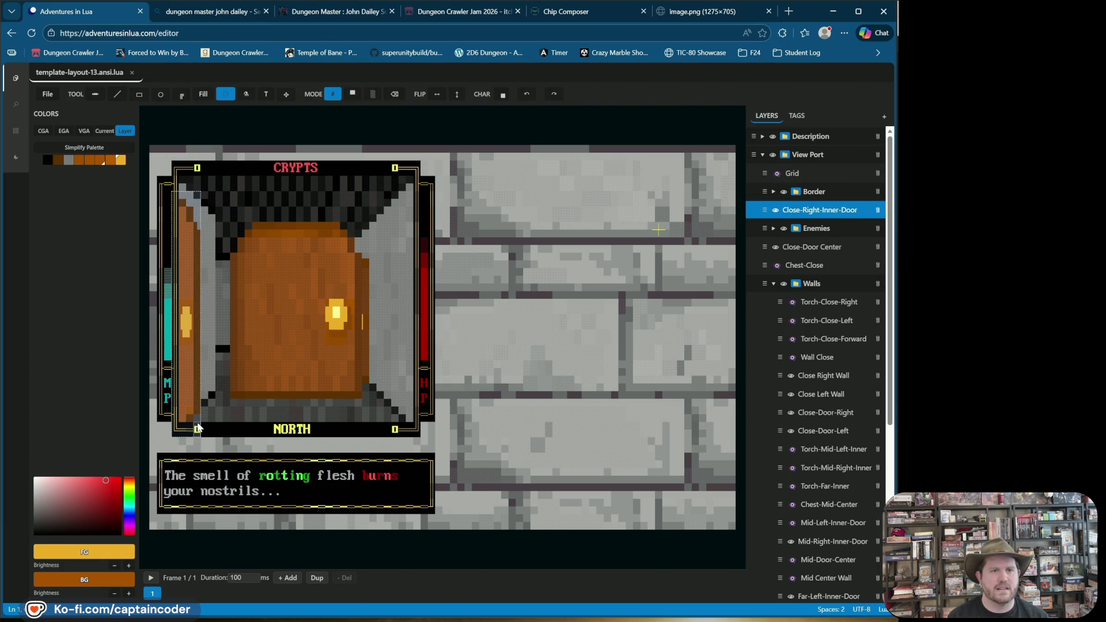
{"action": "left_click_drag", "start_coordinate": [194, 395], "coordinate": [188, 395]}
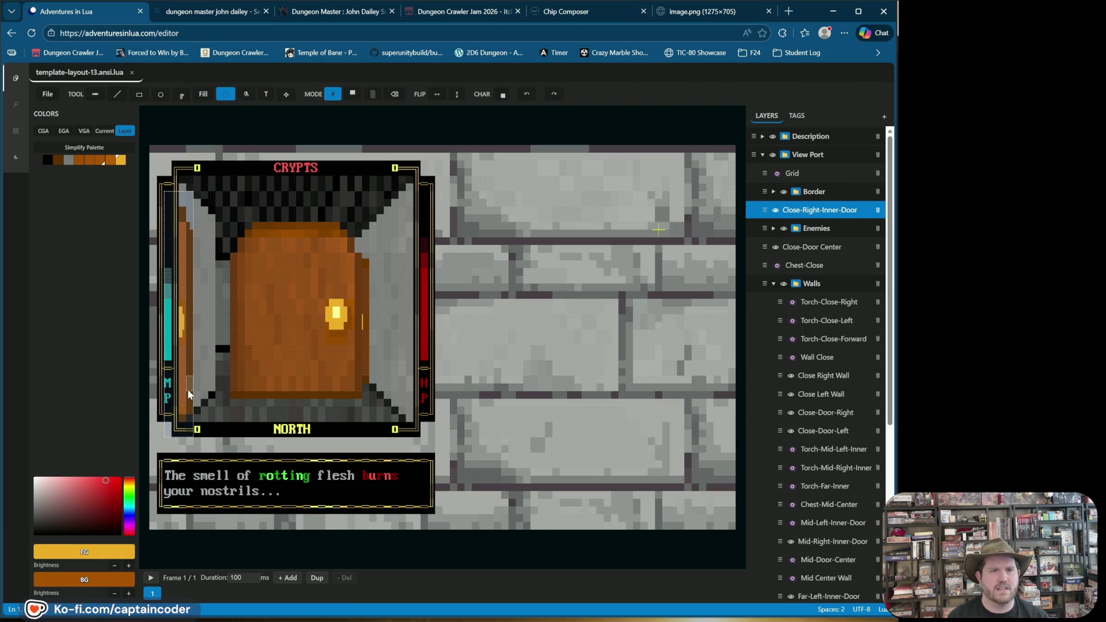
{"action": "left_click_drag", "start_coordinate": [226, 342], "coordinate": [229, 294]}
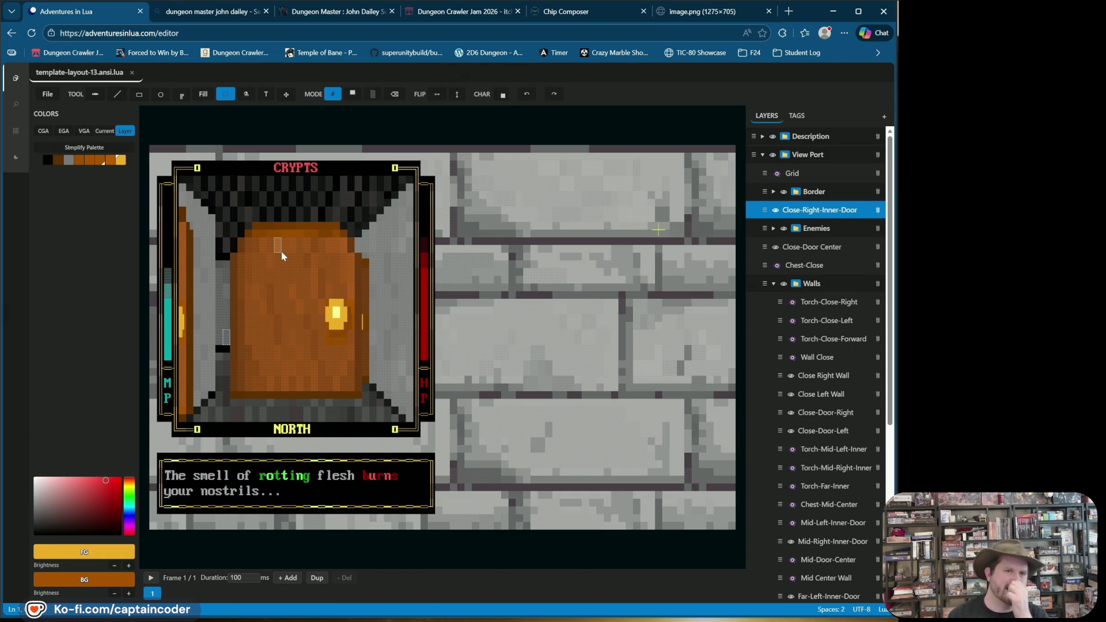
{"action": "left_click_drag", "start_coordinate": [165, 193], "coordinate": [193, 435]}
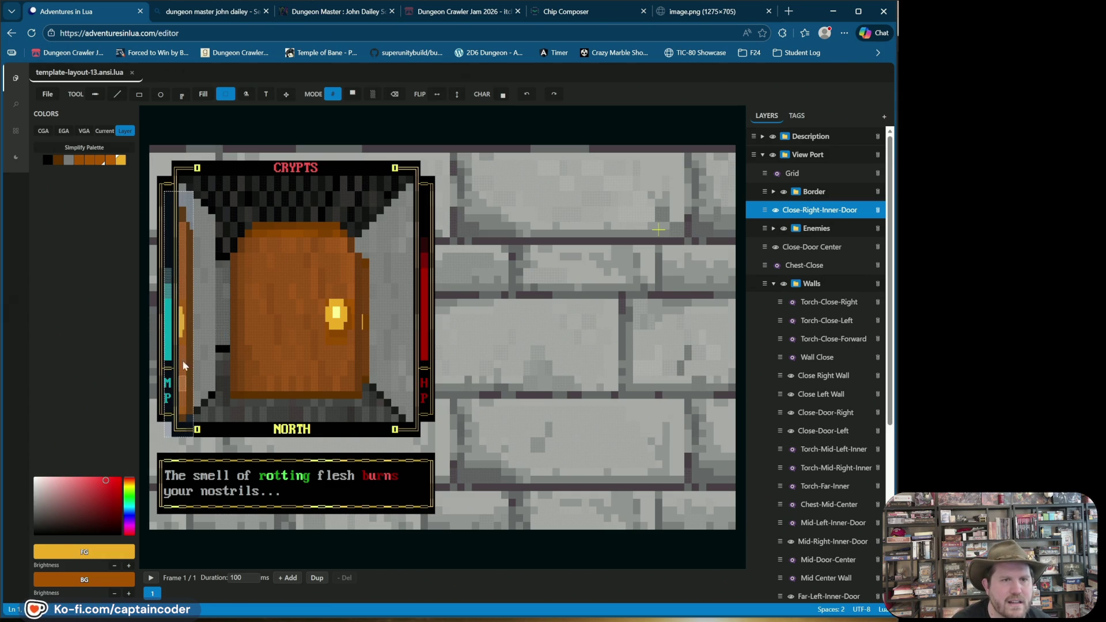
{"action": "mouse_move", "coordinate": [189, 342]}
{"action": "left_mouse_down"}
{"action": "mouse_move", "coordinate": [189, 357]}
{"action": "mouse_move", "coordinate": [189, 341]}
{"action": "left_mouse_up"}
{"action": "left_click", "coordinate": [249, 229]}
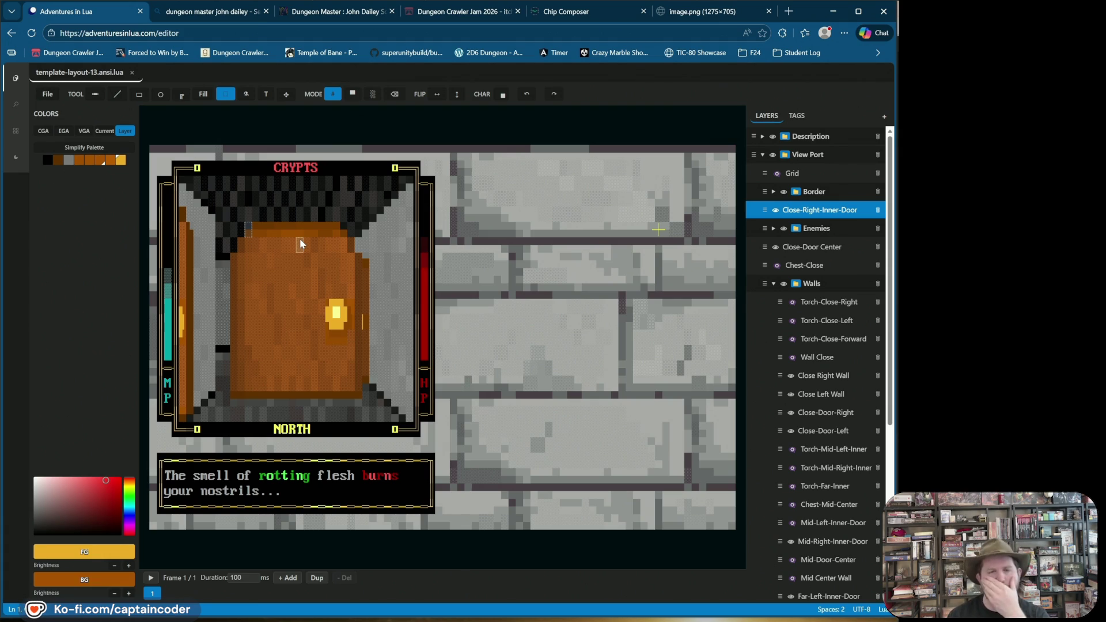
{"action": "left_click", "coordinate": [786, 206]}
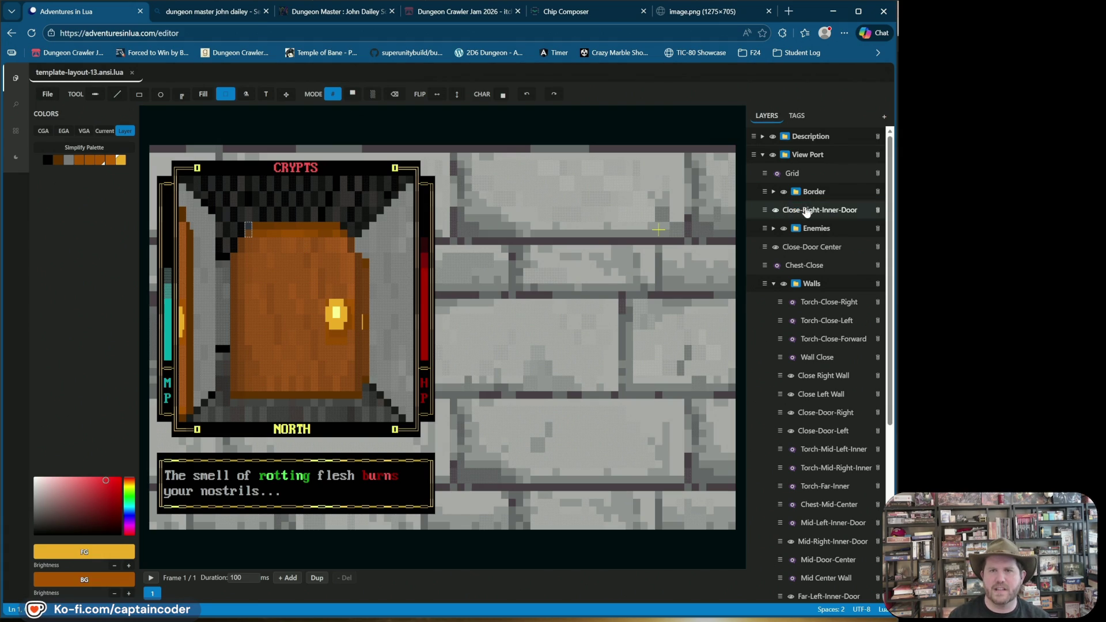
Duplicate the Close-Right-Inner-Door layer
{"action": "right_click", "coordinate": [806, 212]}
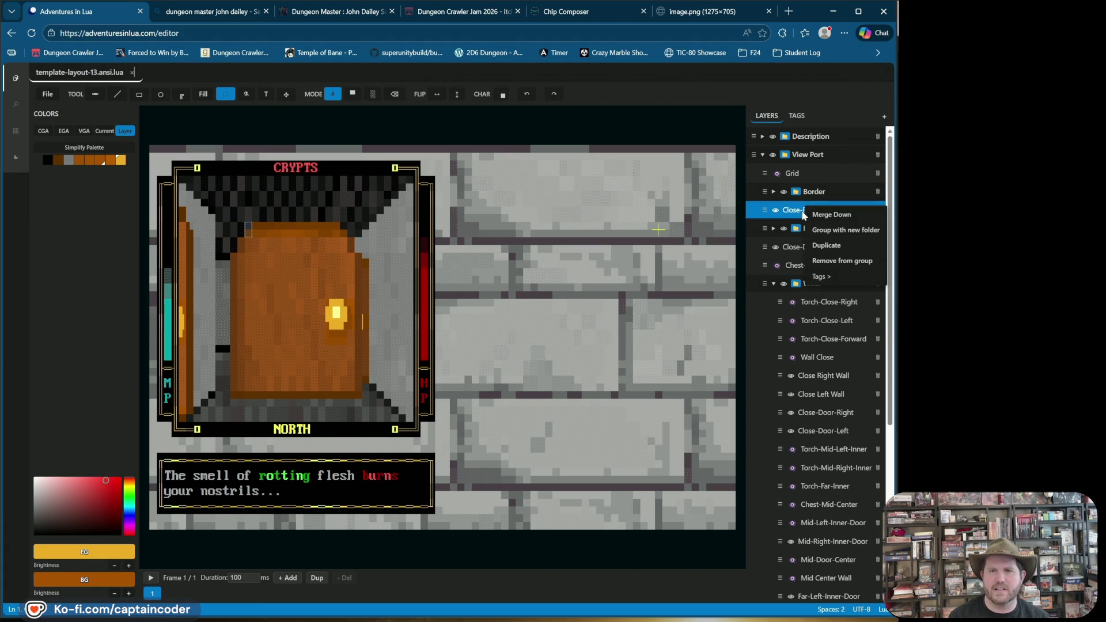
{"action": "left_click", "coordinate": [836, 248]}
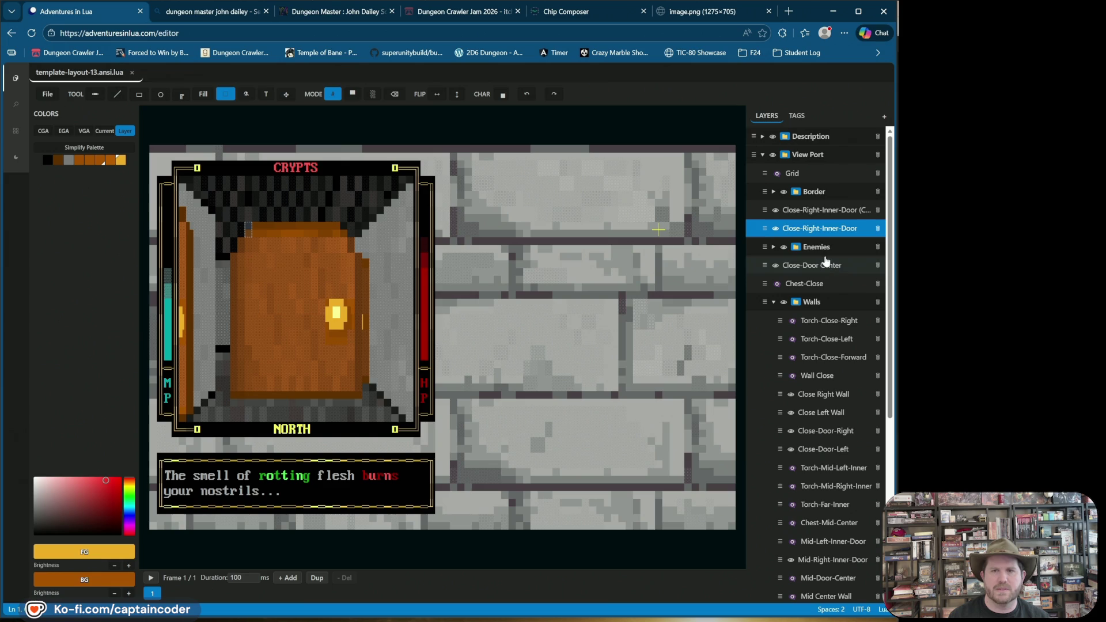
{"action": "left_click", "coordinate": [818, 212]}
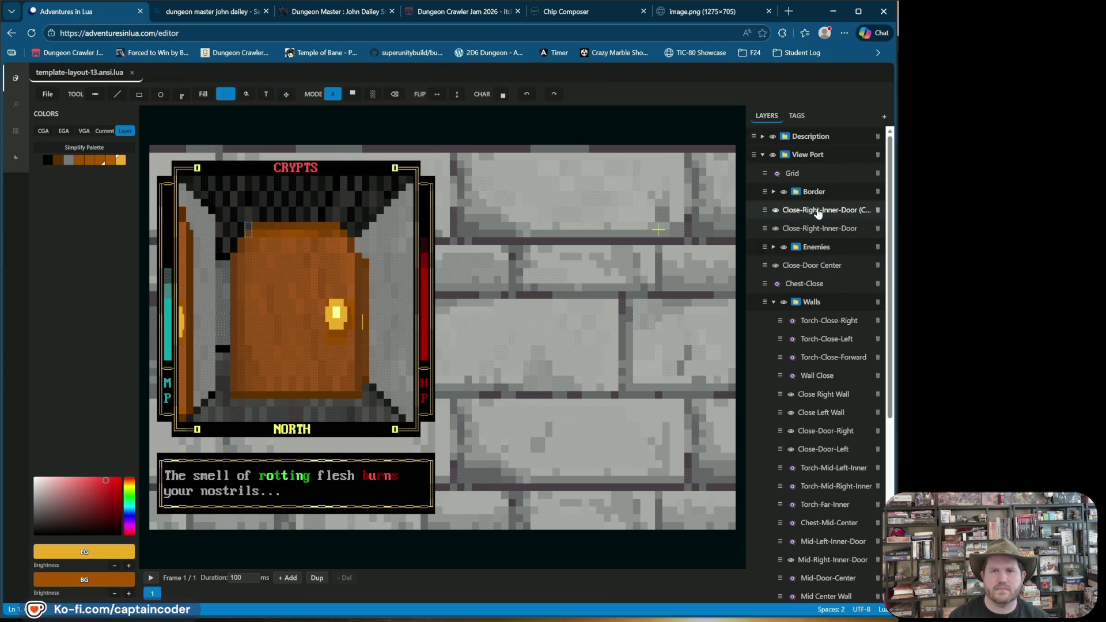
{"action": "left_click", "coordinate": [821, 230]}
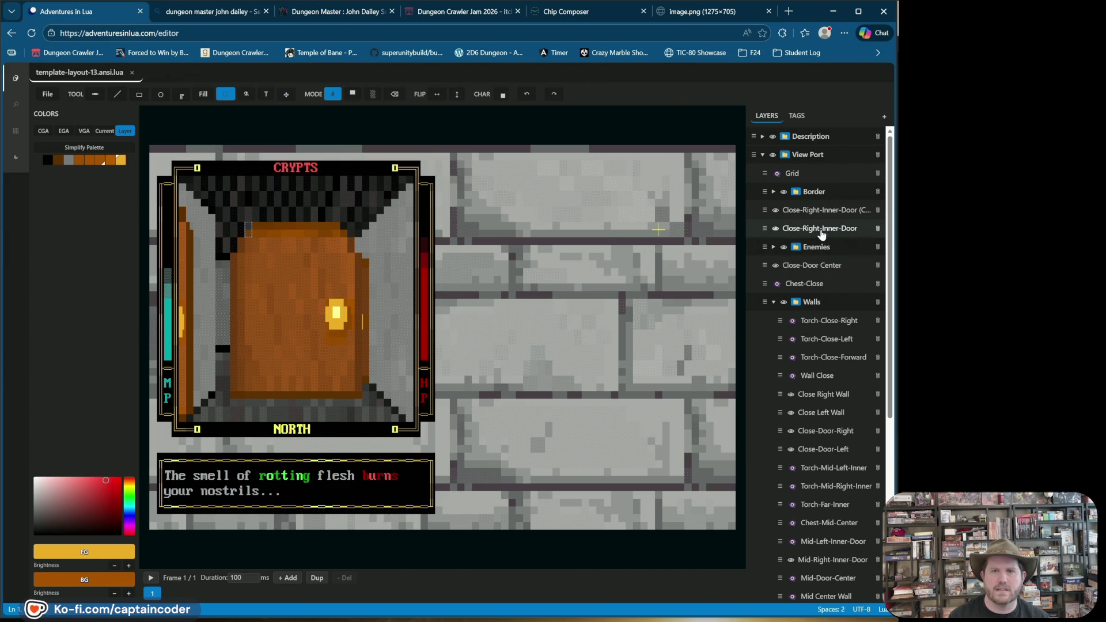
Rename the original to Close-Left-Inner-Door and the copy, minus its (Copy) suffix, to Close-Right-Inner-Door
{"action": "double_click", "coordinate": [816, 229]}
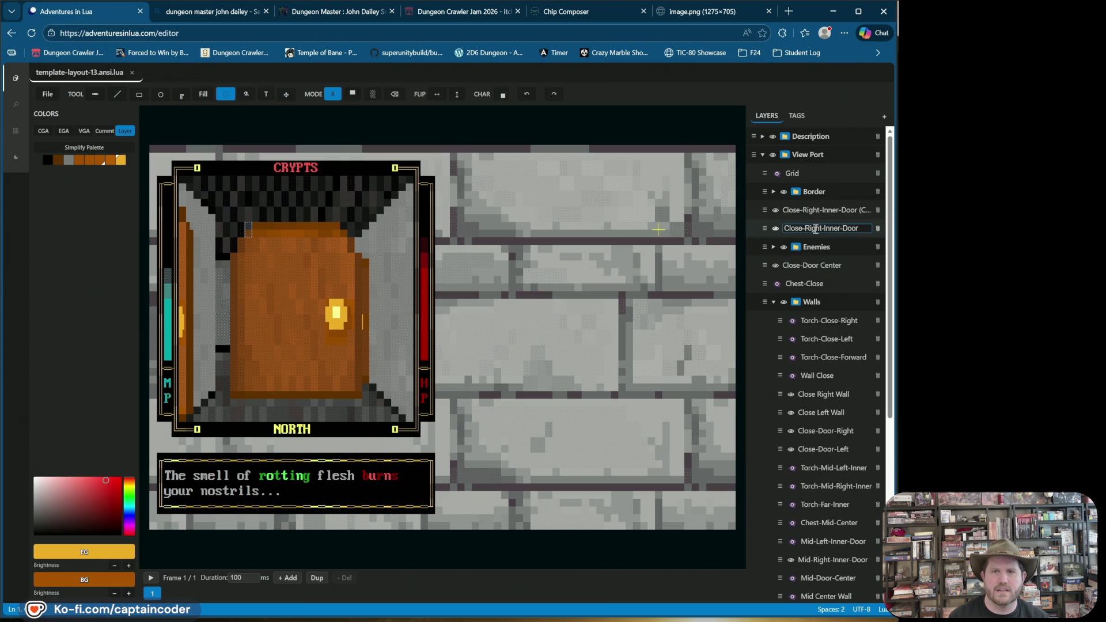
{"action": "left_click", "coordinate": [816, 229]}
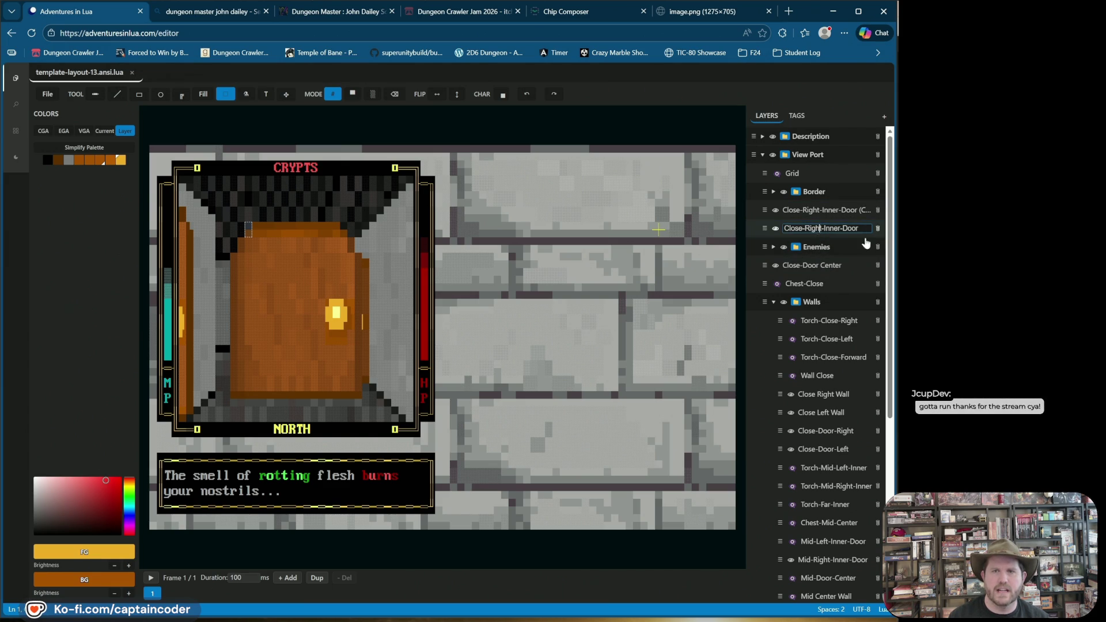
{"action": "key", "text": "BackSpace"}
{"action": "key", "text": "BackSpace"}
{"action": "key", "text": "BackSpace"}
{"action": "type", "text": "Left"}
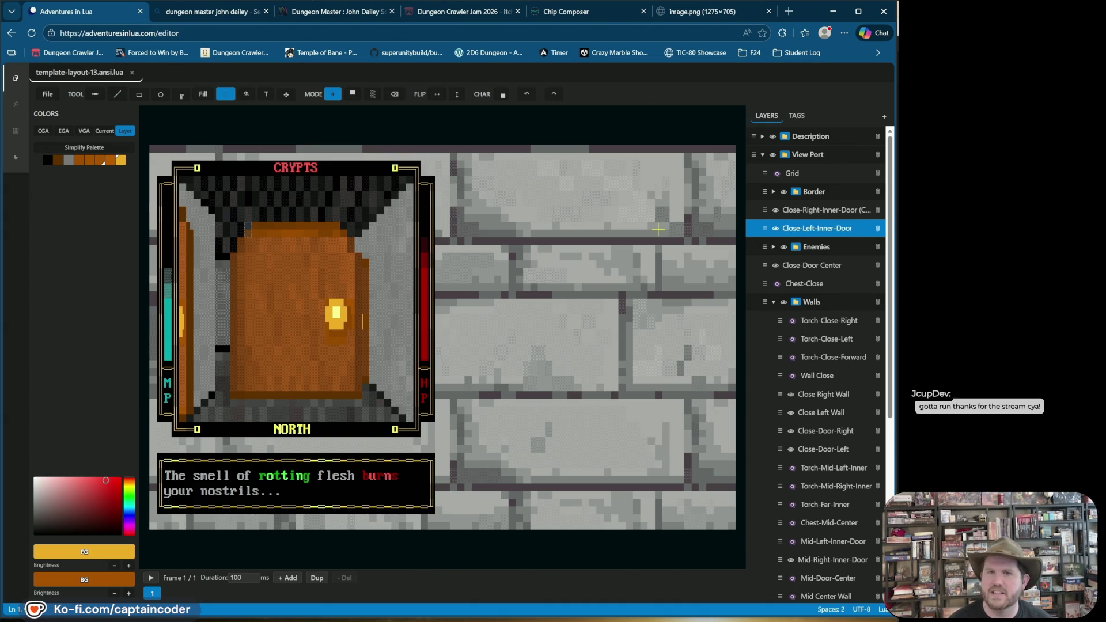
{"action": "key", "text": "Return"}
{"action": "double_click", "coordinate": [812, 213]}
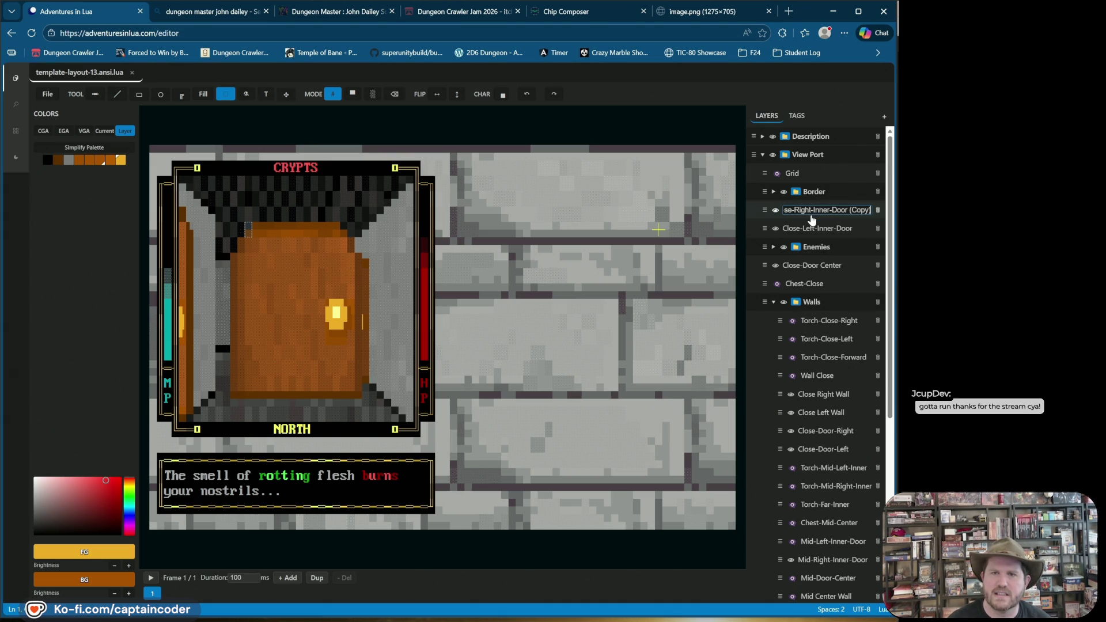
{"action": "key", "text": "BackSpace"}
{"action": "key", "text": "BackSpace"}
{"action": "key", "text": "BackSpace"}
{"action": "key", "text": "Return"}
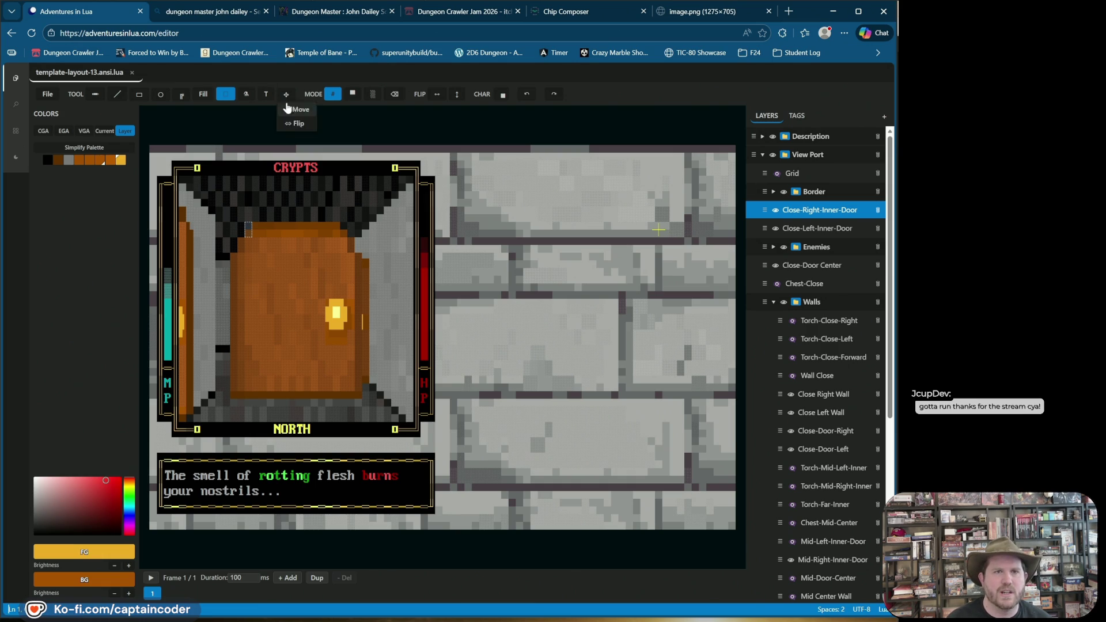
Mirror the Close-Right-Inner-Door layer horizontally onto the right wall and shift its door strip and torch up
{"action": "left_click", "coordinate": [287, 94]}
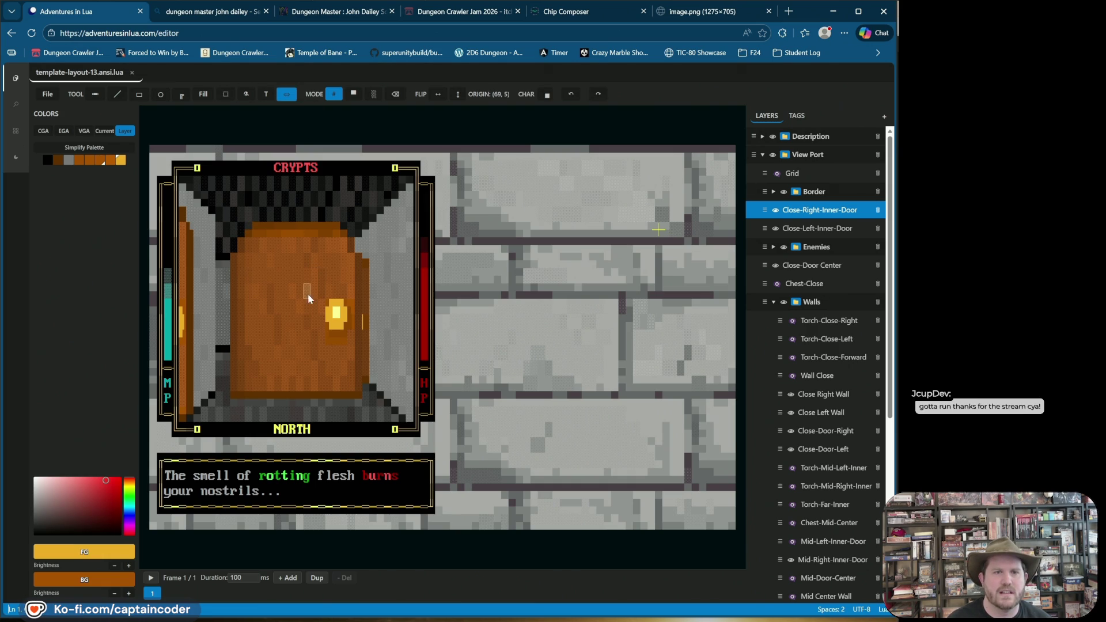
{"action": "left_click", "coordinate": [297, 314]}
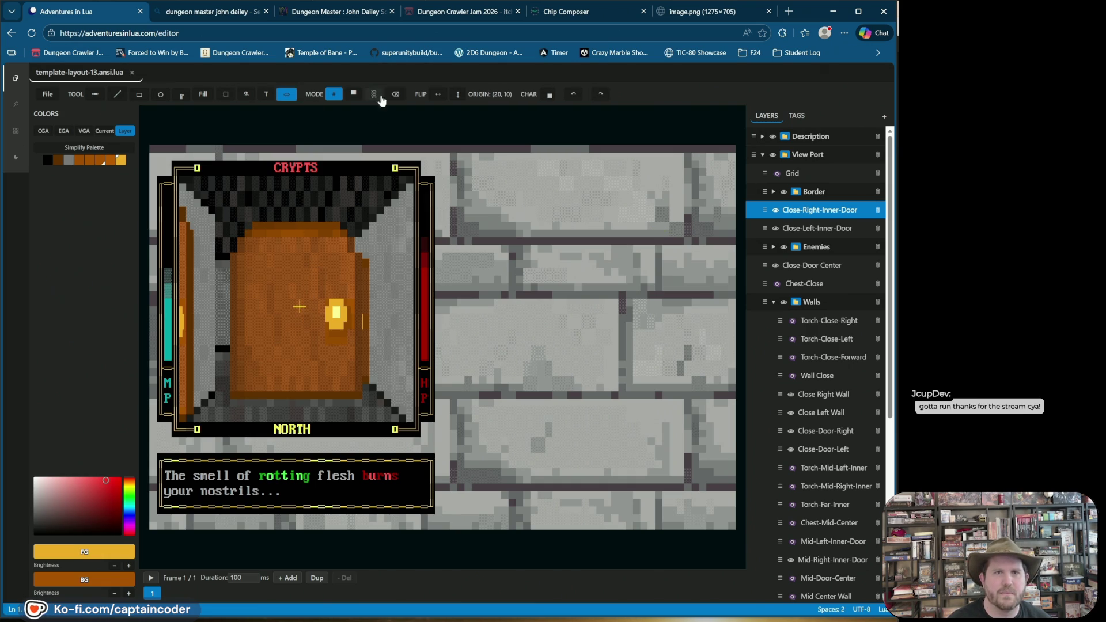
{"action": "left_click", "coordinate": [437, 96]}
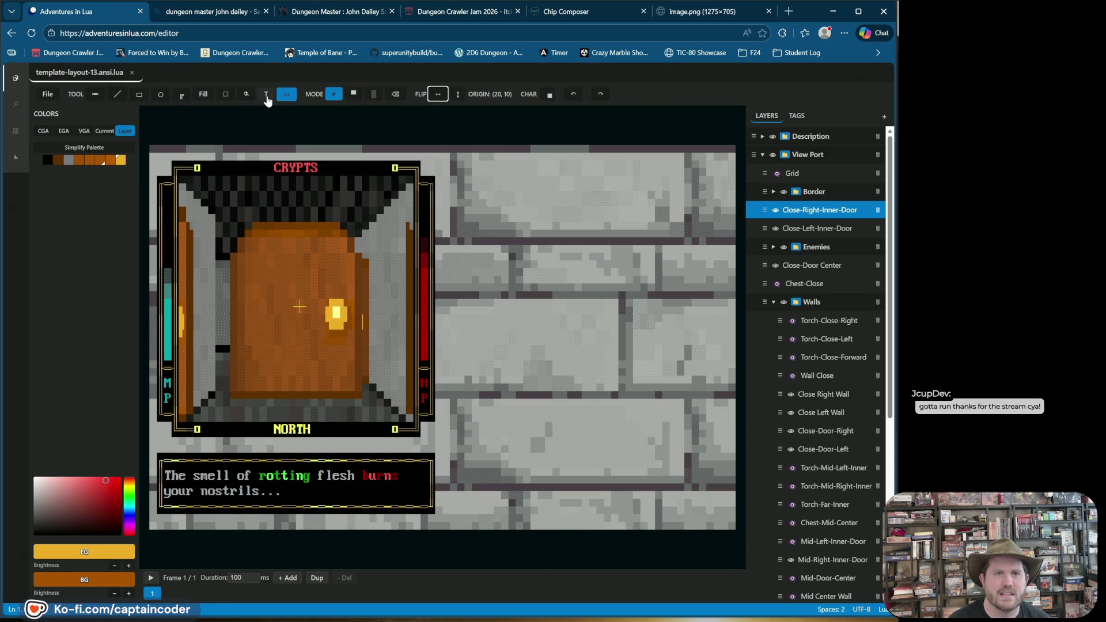
{"action": "left_click", "coordinate": [288, 123]}
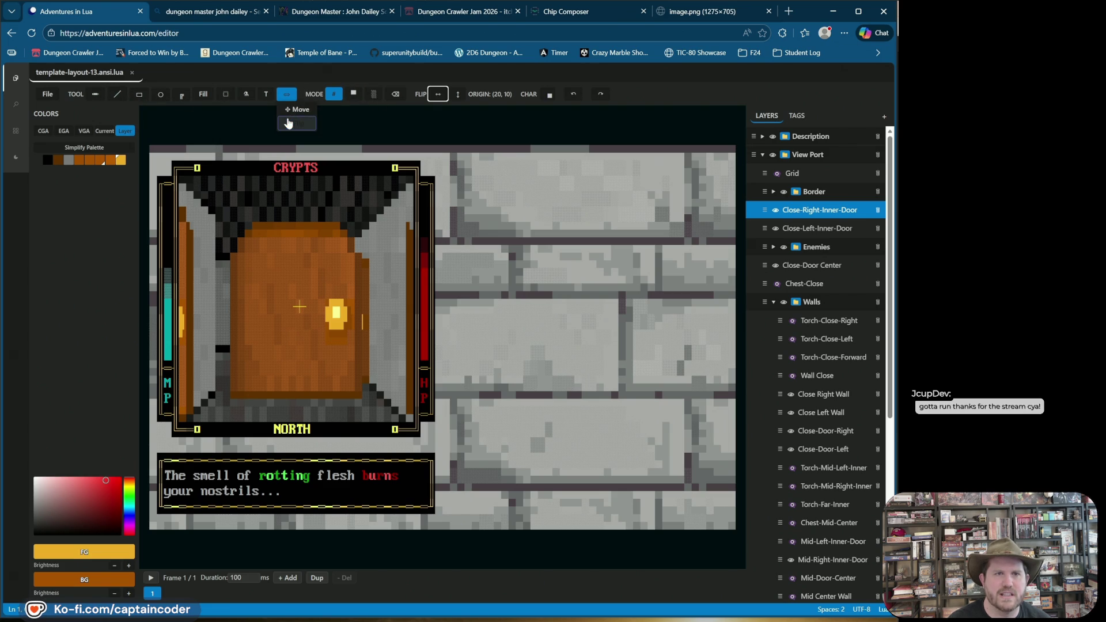
{"action": "left_click_drag", "start_coordinate": [407, 273], "coordinate": [404, 223]}
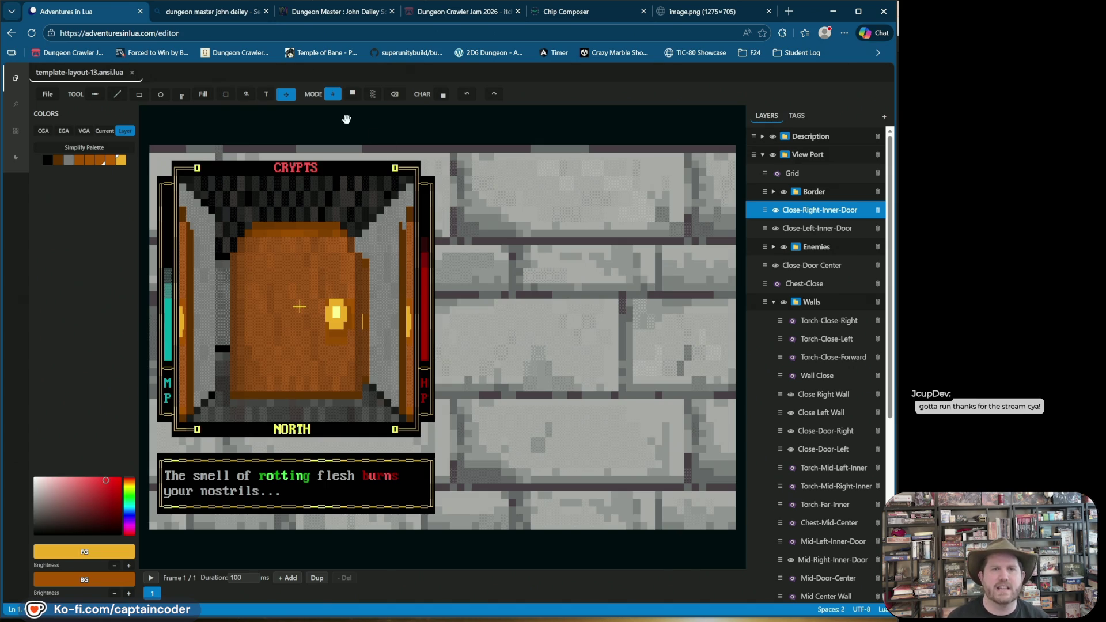
{"action": "left_click", "coordinate": [117, 94]}
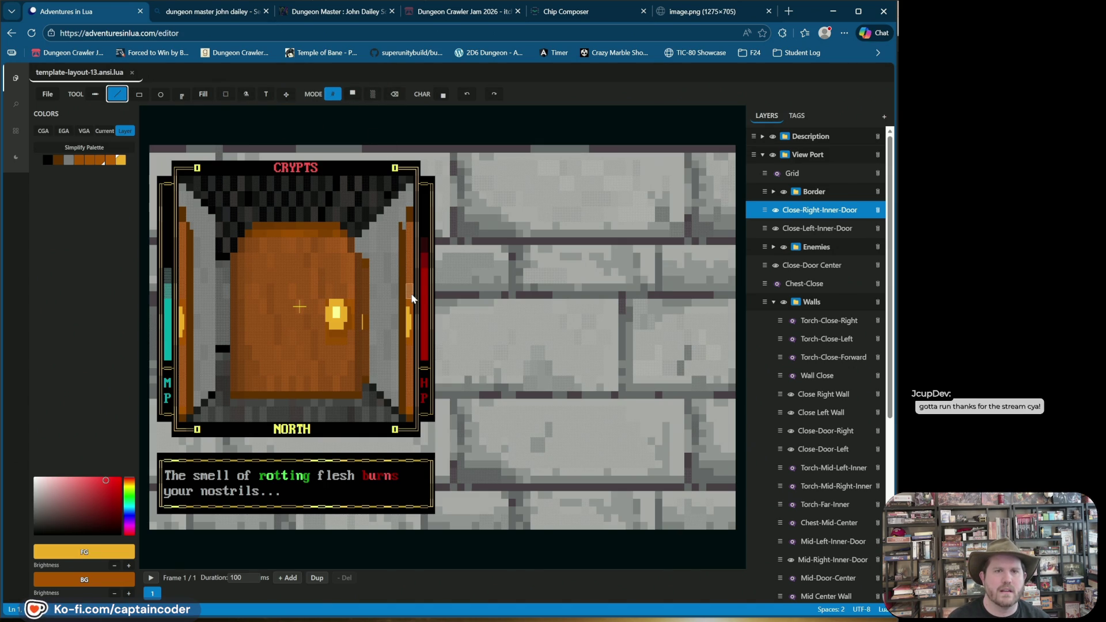
Undo the last change, pick black and the door's brown and grey, and swap foreground and background
{"action": "left_click", "coordinate": [467, 96]}
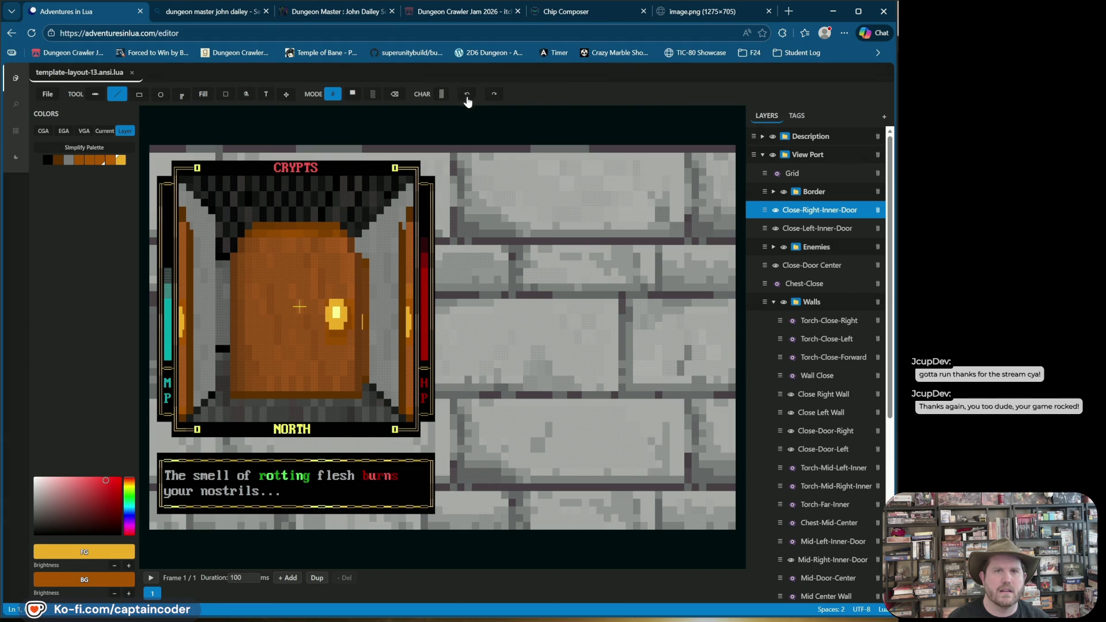
{"action": "left_click", "coordinate": [409, 296], "text": "alt"}
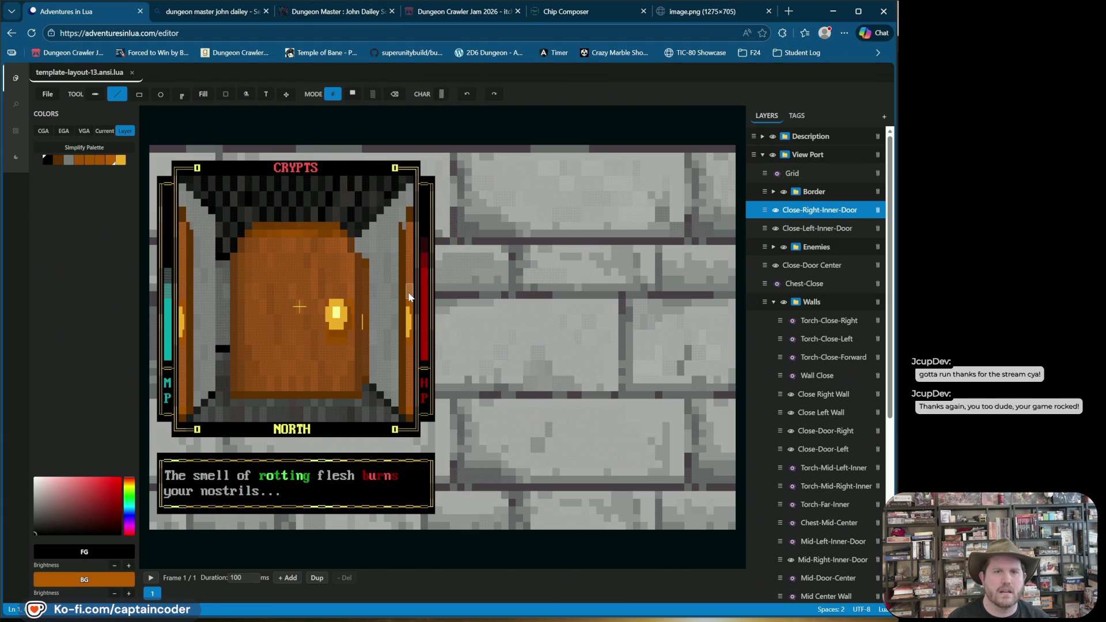
{"action": "left_click", "coordinate": [402, 227], "text": "alt"}
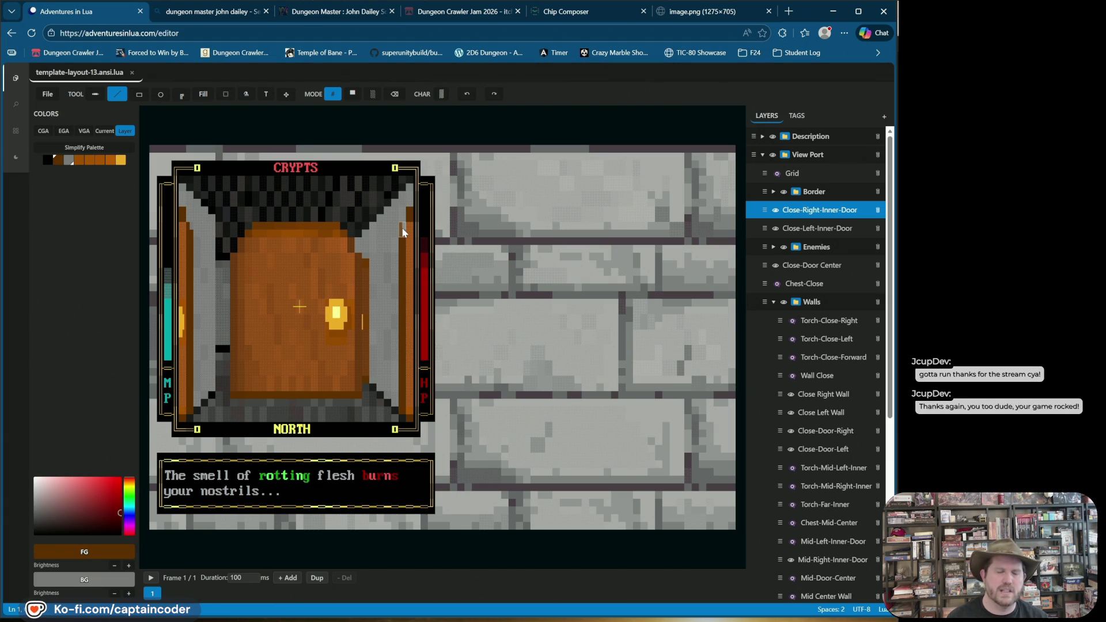
{"action": "right_click", "coordinate": [60, 161]}
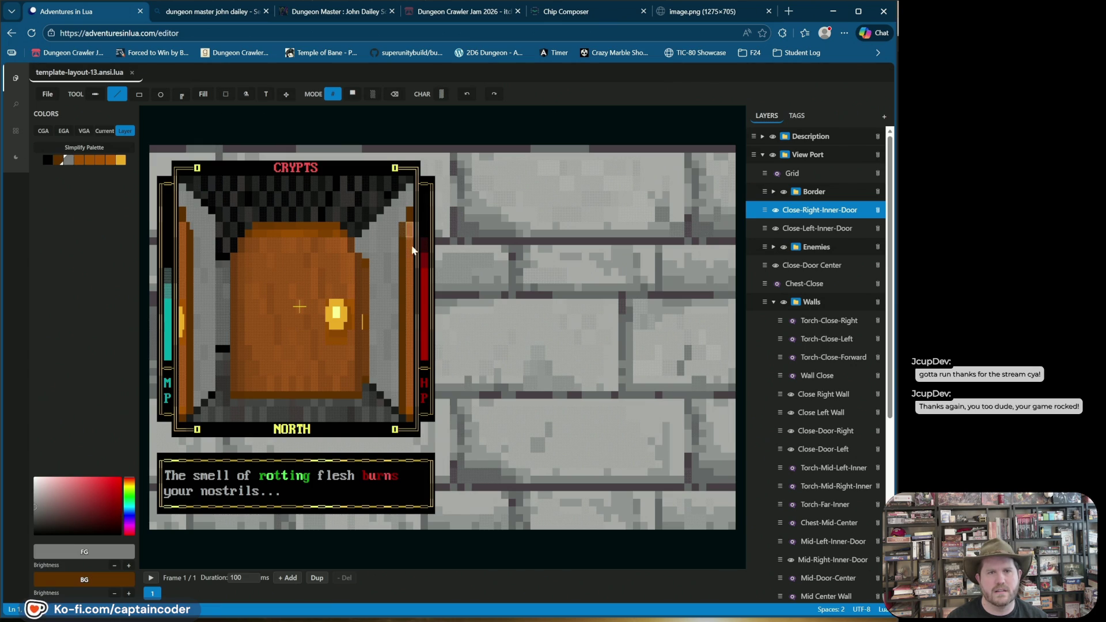
{"action": "left_click", "coordinate": [464, 98]}
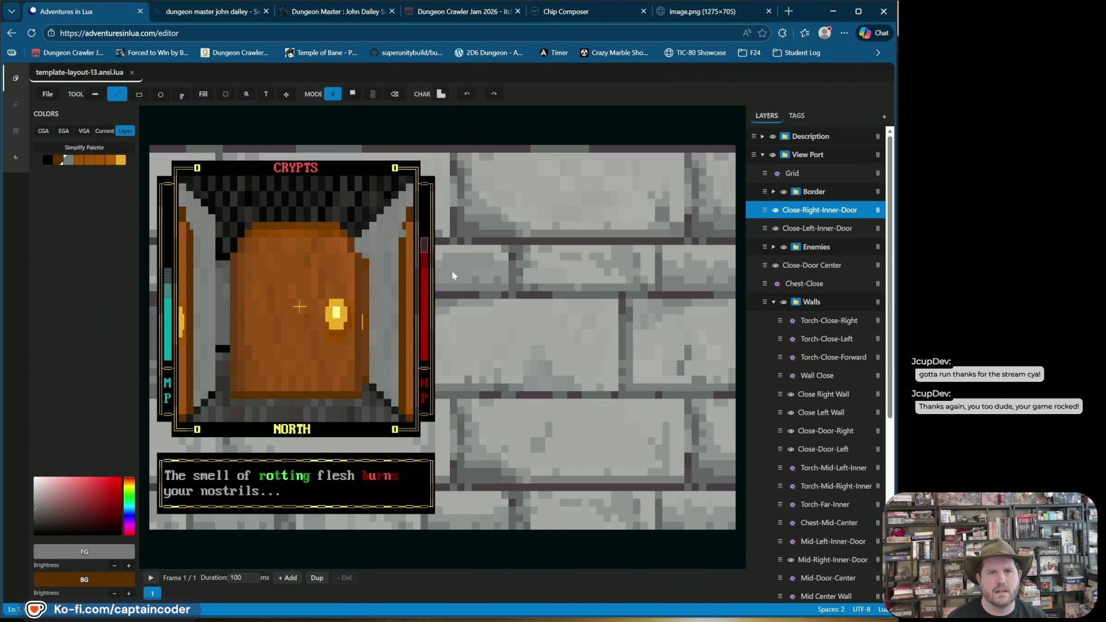
Choose a Blocks glyph from the Character Palette and draw on the right inner door strip
{"action": "left_click", "coordinate": [440, 96]}
{"action": "left_click", "coordinate": [493, 111]}
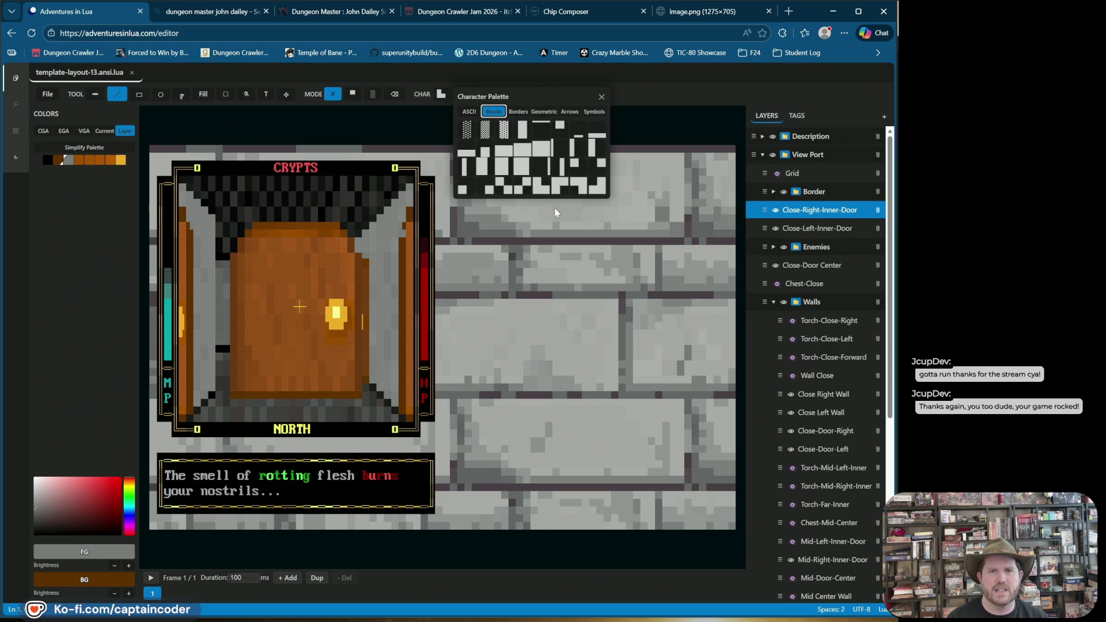
{"action": "left_click", "coordinate": [579, 186]}
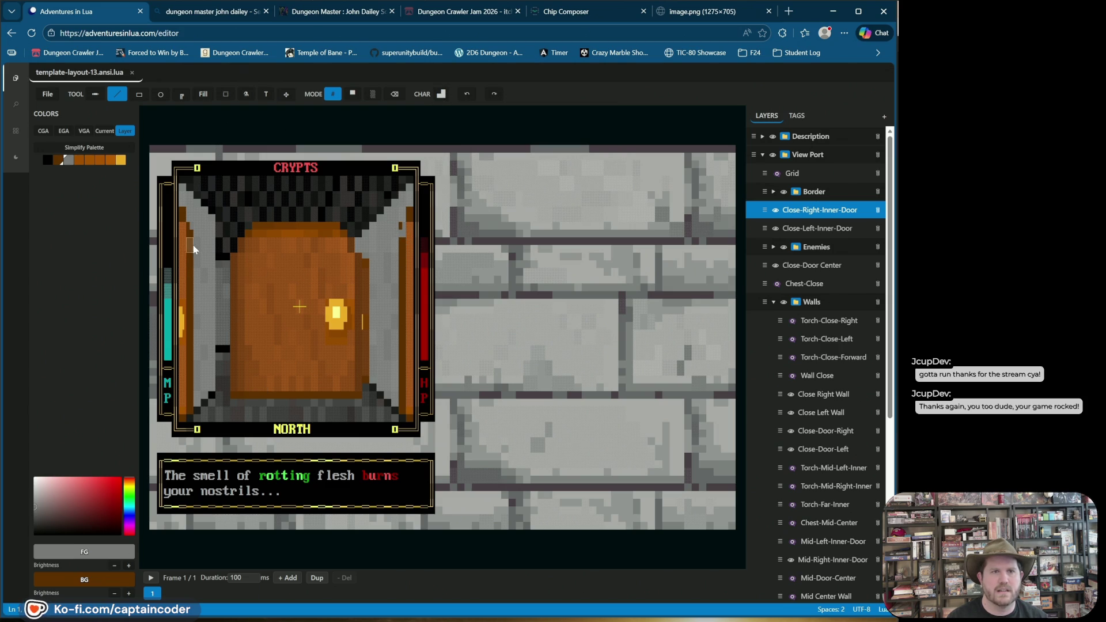
{"action": "key", "text": "x"}
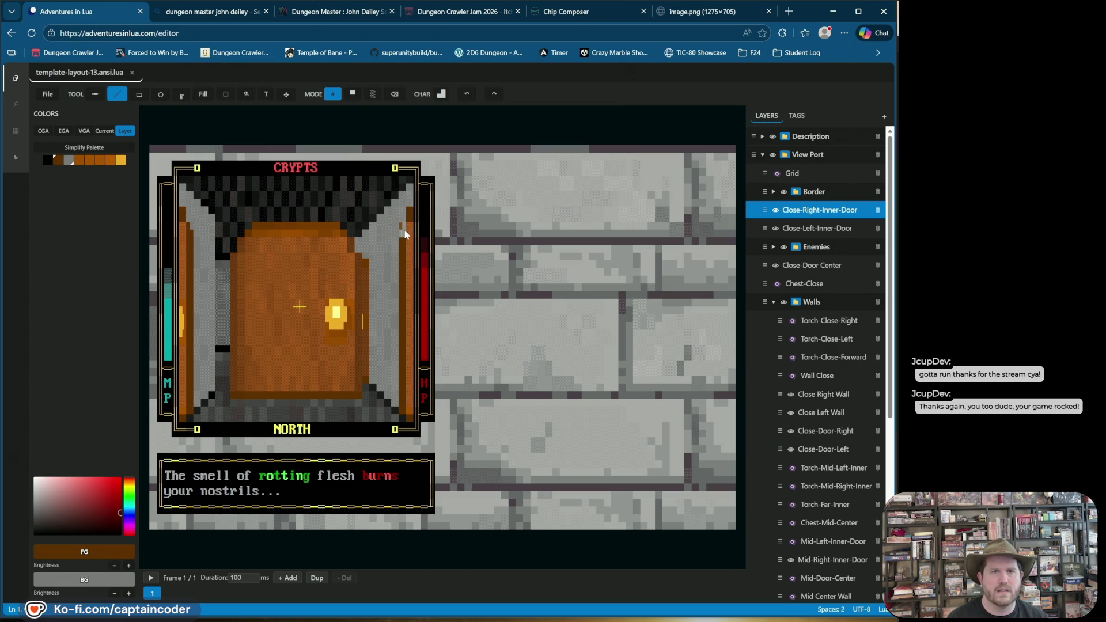
{"action": "left_click", "coordinate": [652, 246]}
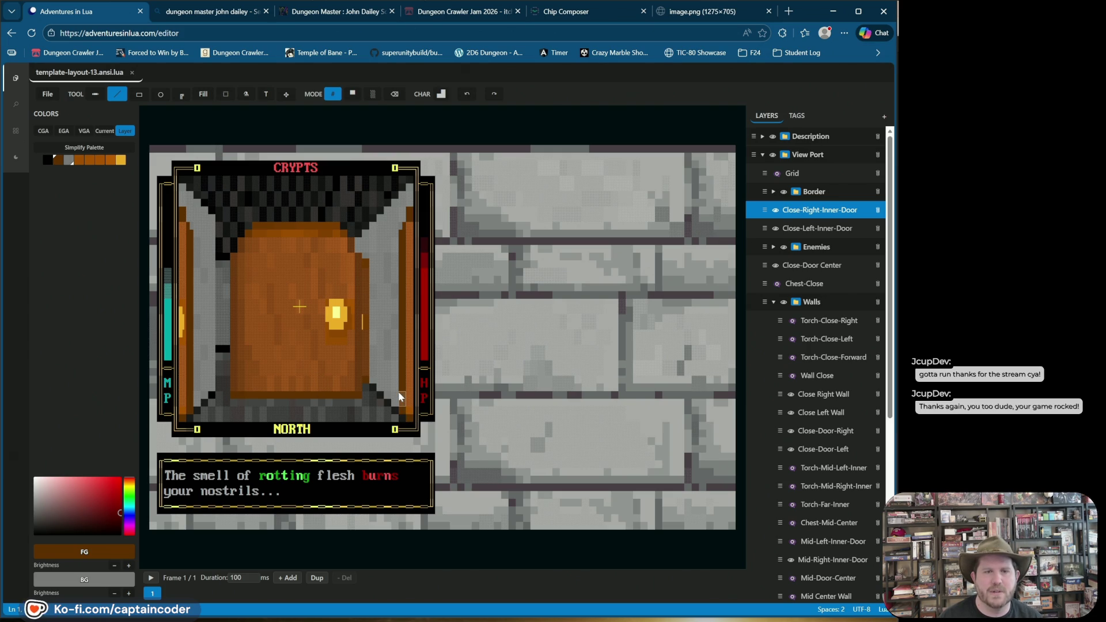
Undo stray strokes and set the background colour to brown
{"action": "left_click", "coordinate": [465, 94]}
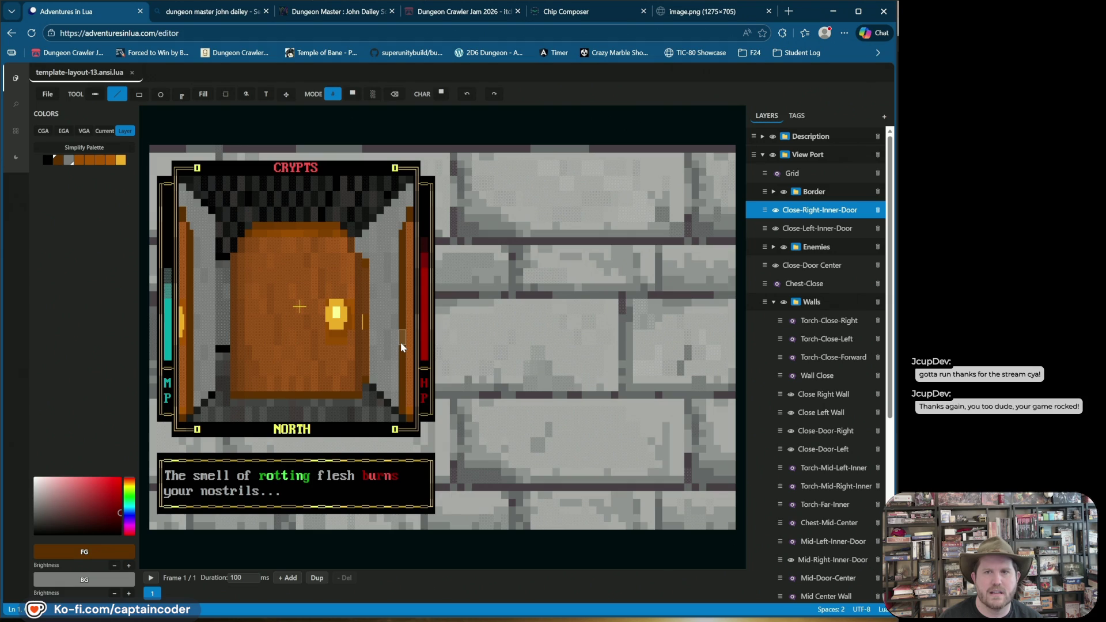
{"action": "left_click", "coordinate": [402, 347], "text": "alt"}
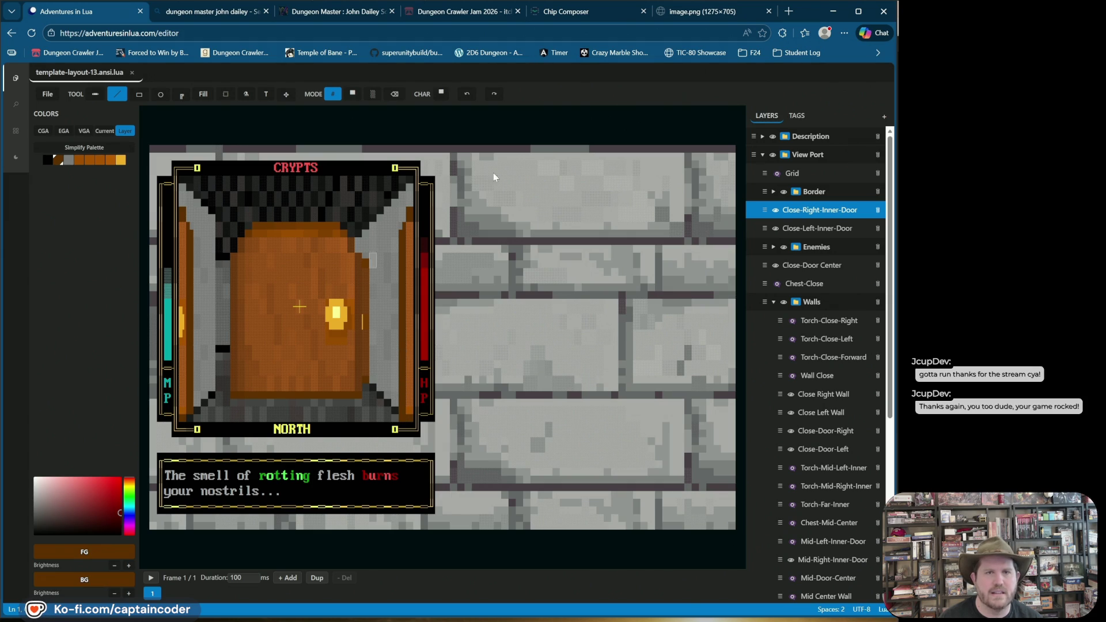
{"action": "left_click", "coordinate": [468, 94]}
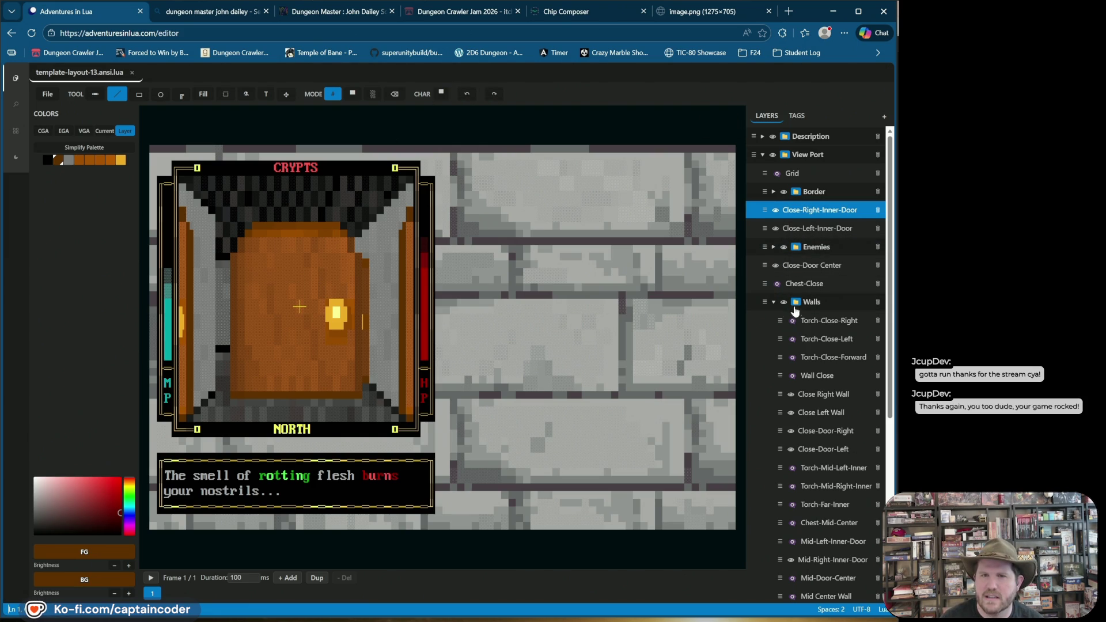
Move Close-Left-Inner-Door and Close-Right-Inner-Door into the Walls group, then show the tag groups
{"action": "left_click", "coordinate": [756, 228]}
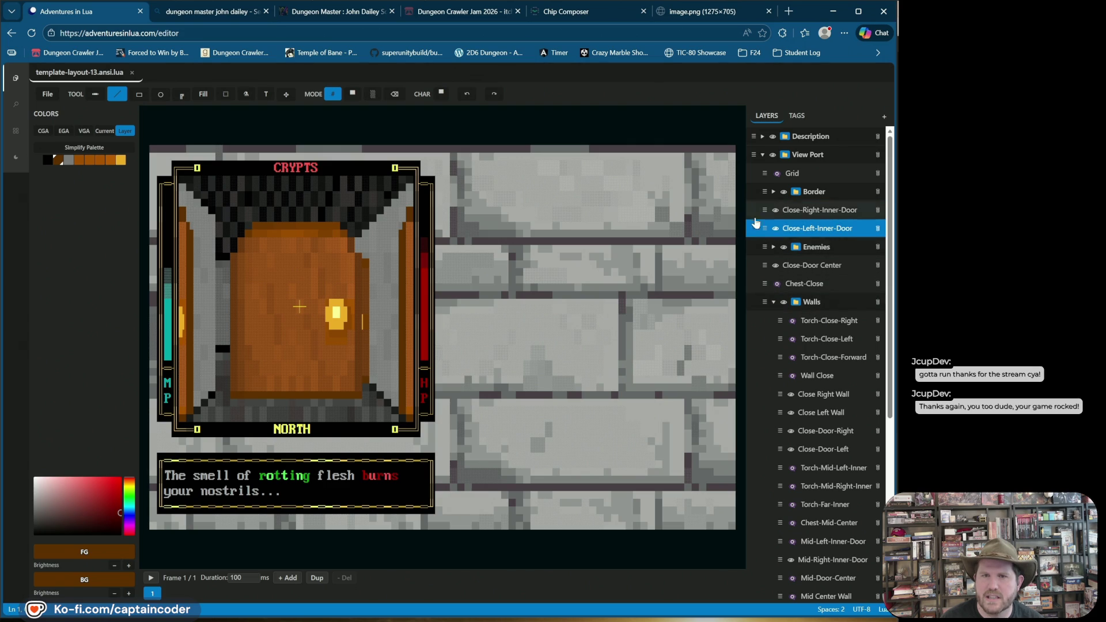
{"action": "mouse_move", "coordinate": [762, 226]}
{"action": "left_mouse_down"}
{"action": "mouse_move", "coordinate": [785, 279]}
{"action": "mouse_move", "coordinate": [774, 304]}
{"action": "left_mouse_up"}
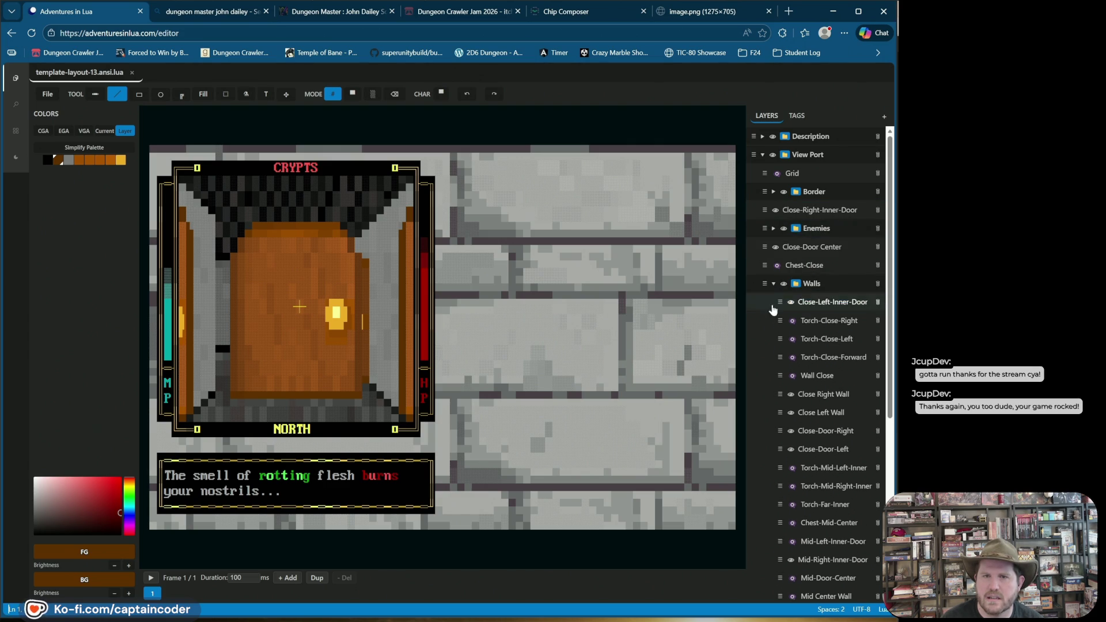
{"action": "mouse_move", "coordinate": [764, 209]}
{"action": "left_mouse_down"}
{"action": "mouse_move", "coordinate": [791, 285]}
{"action": "mouse_move", "coordinate": [771, 306]}
{"action": "left_mouse_up"}
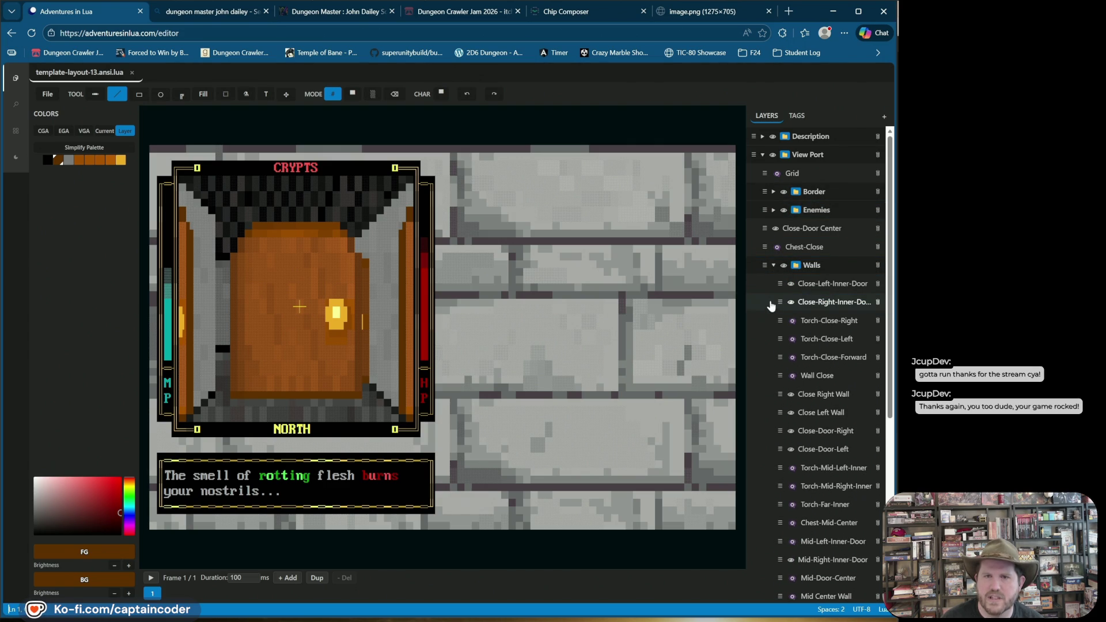
{"action": "left_click", "coordinate": [766, 305]}
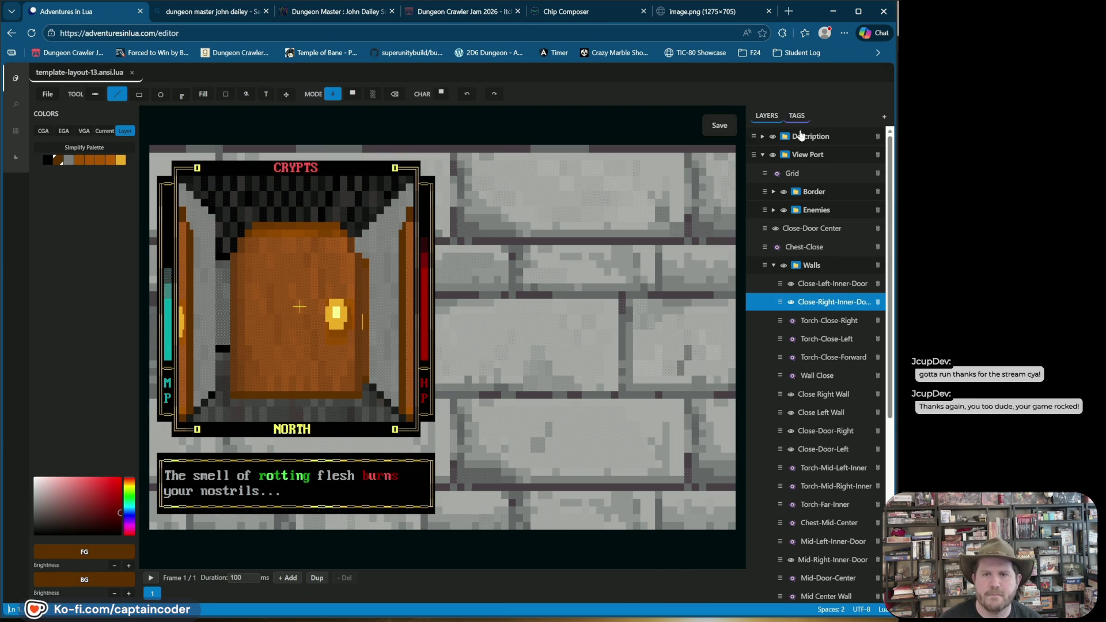
{"action": "left_click", "coordinate": [797, 117]}
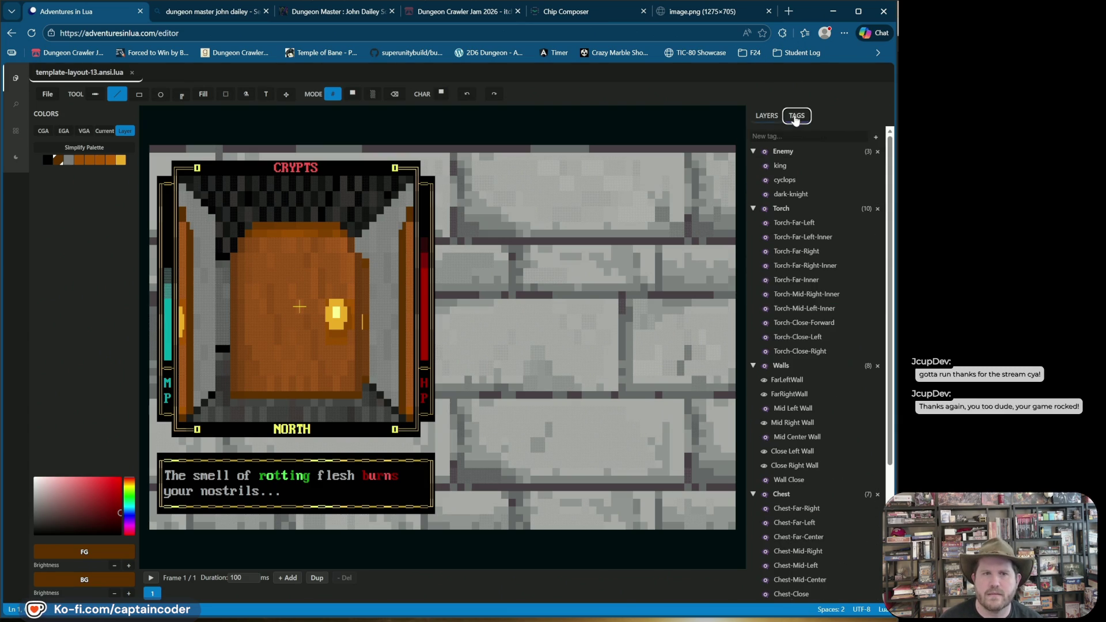
Collapse the Enemy, Torch and Chest tag groups and show all Doors and Walls layers
{"action": "left_click", "coordinate": [762, 152]}
{"action": "left_click", "coordinate": [763, 152]}
{"action": "left_click", "coordinate": [753, 151]}
{"action": "left_click", "coordinate": [753, 166]}
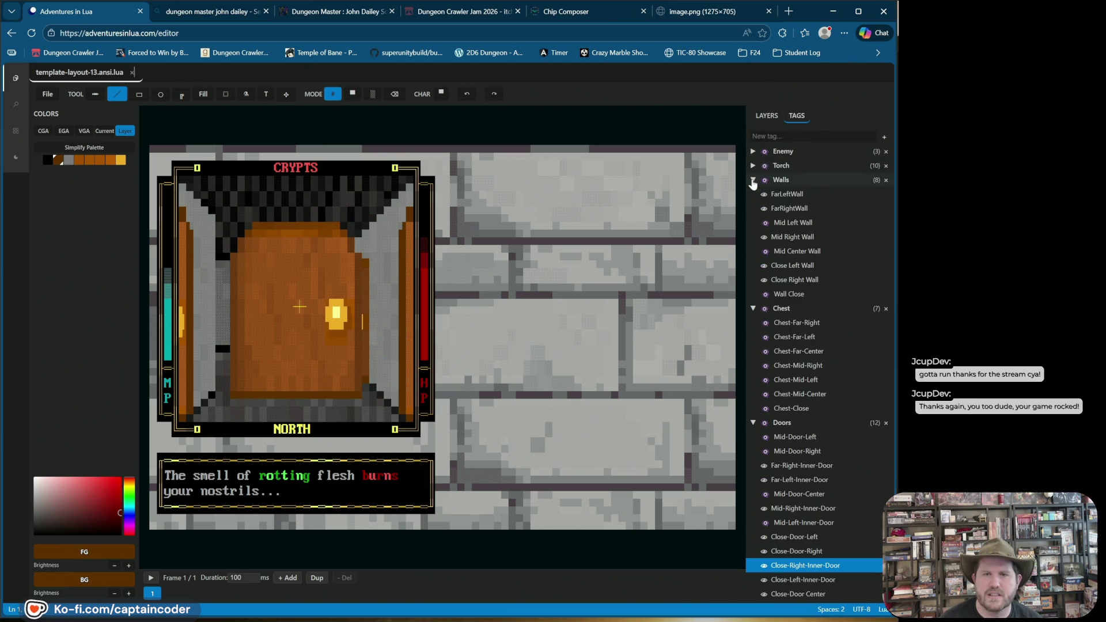
{"action": "left_click", "coordinate": [752, 309]}
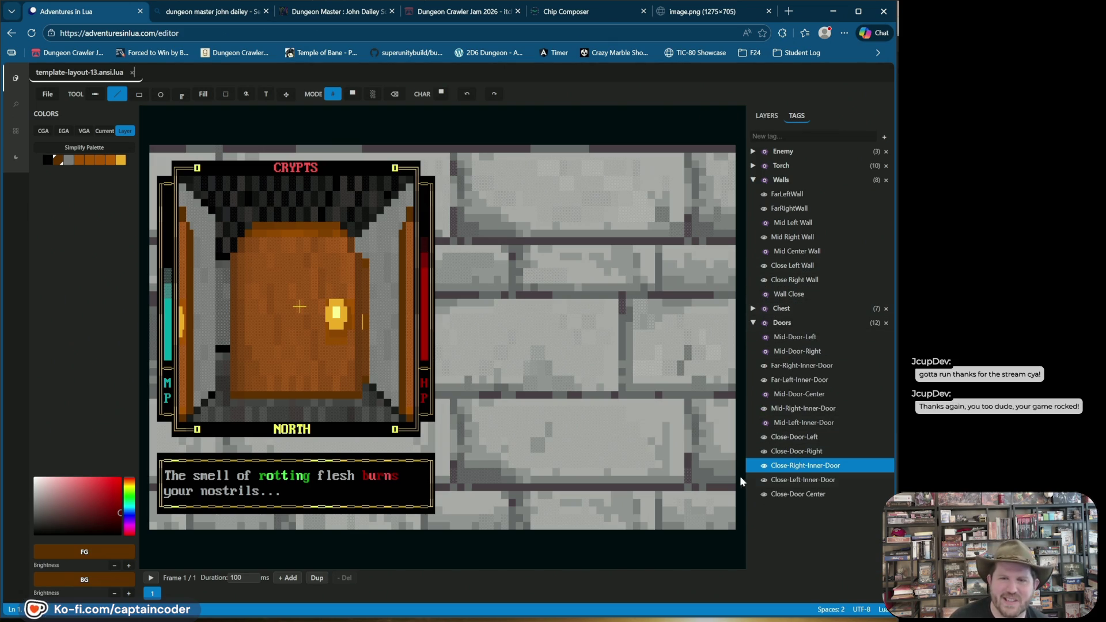
{"action": "left_click", "coordinate": [763, 323]}
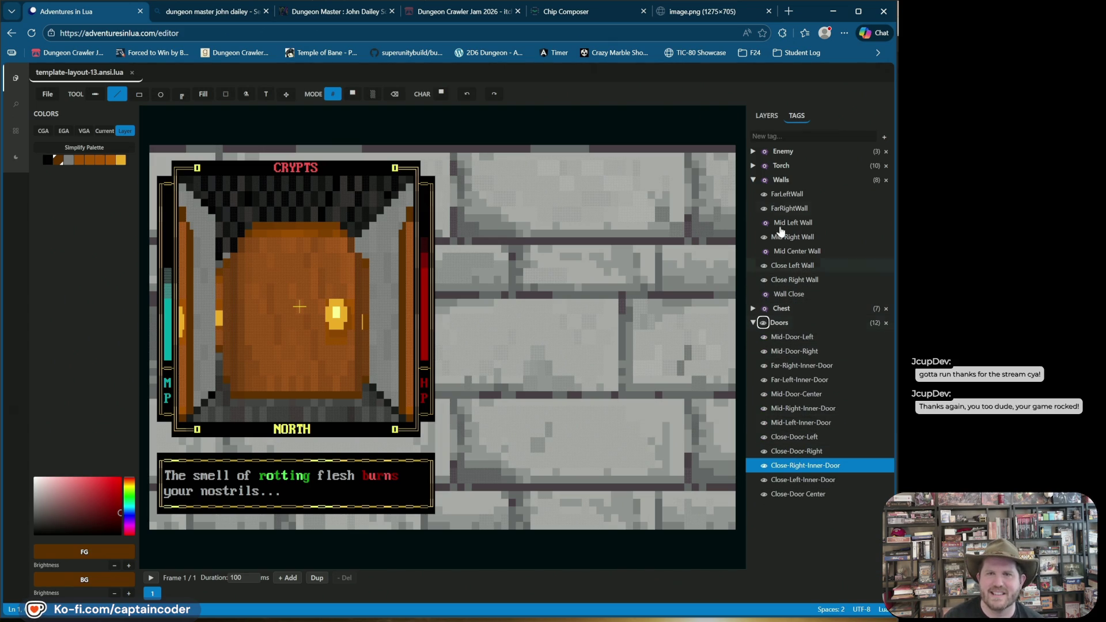
{"action": "left_click", "coordinate": [764, 181]}
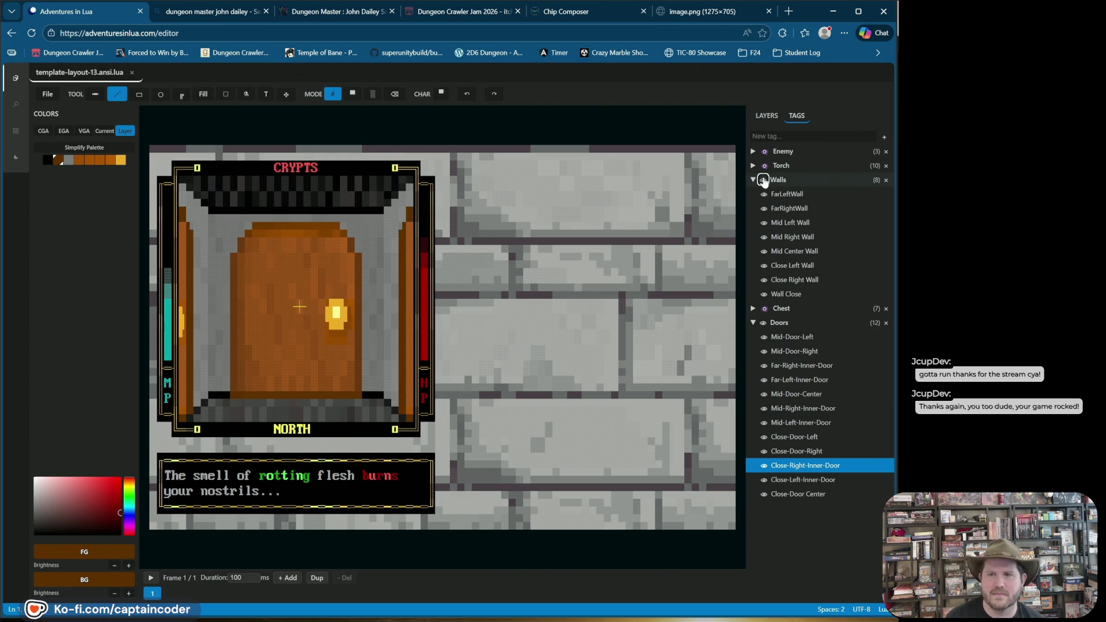
Hide Wall Close, Mid-Door-Center, Mid Center Wall and both close inner door layers
{"action": "left_click", "coordinate": [764, 494]}
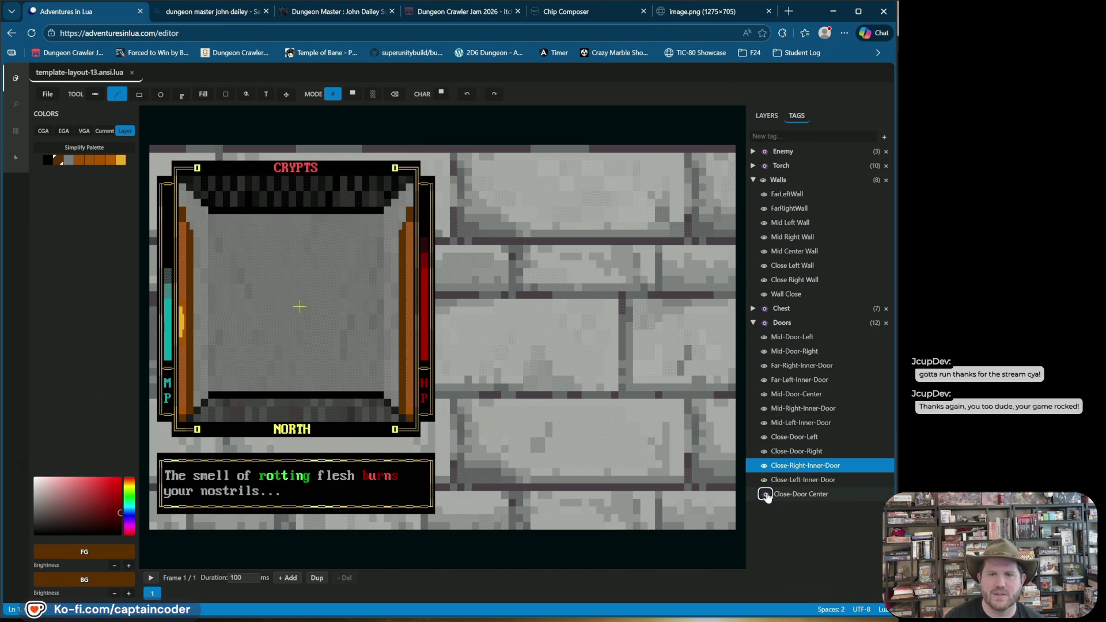
{"action": "left_click", "coordinate": [764, 494]}
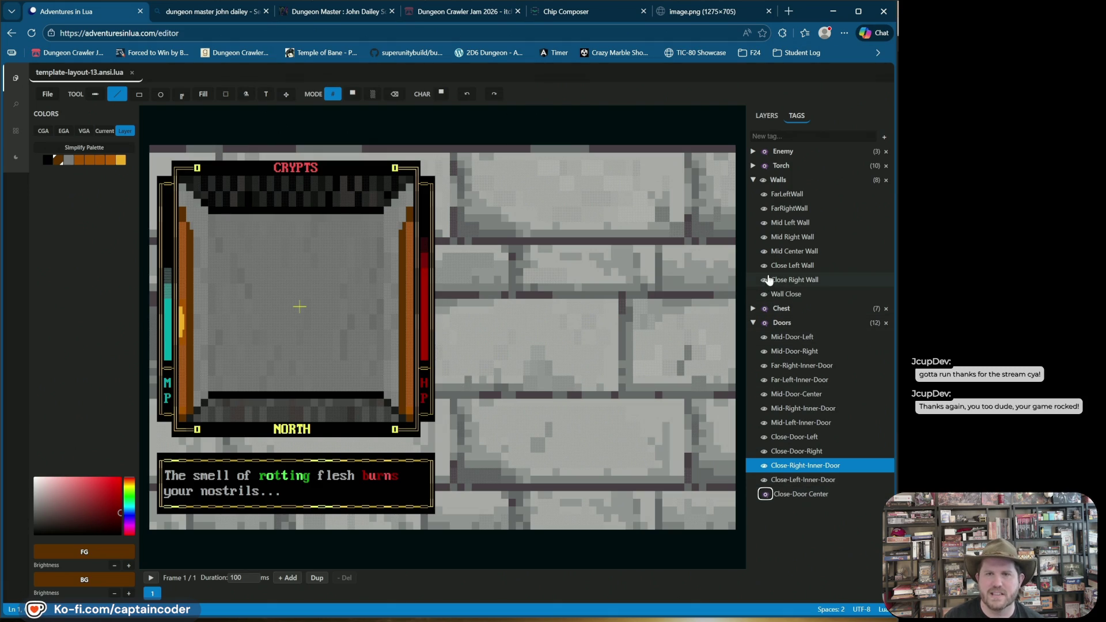
{"action": "left_click", "coordinate": [764, 295]}
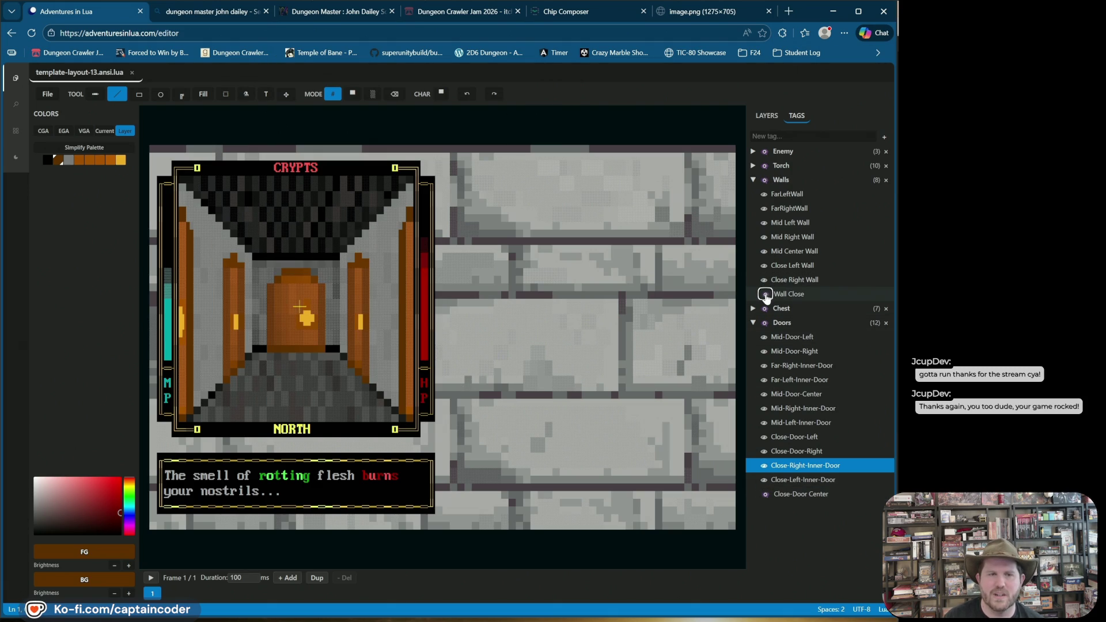
{"action": "left_click", "coordinate": [763, 395]}
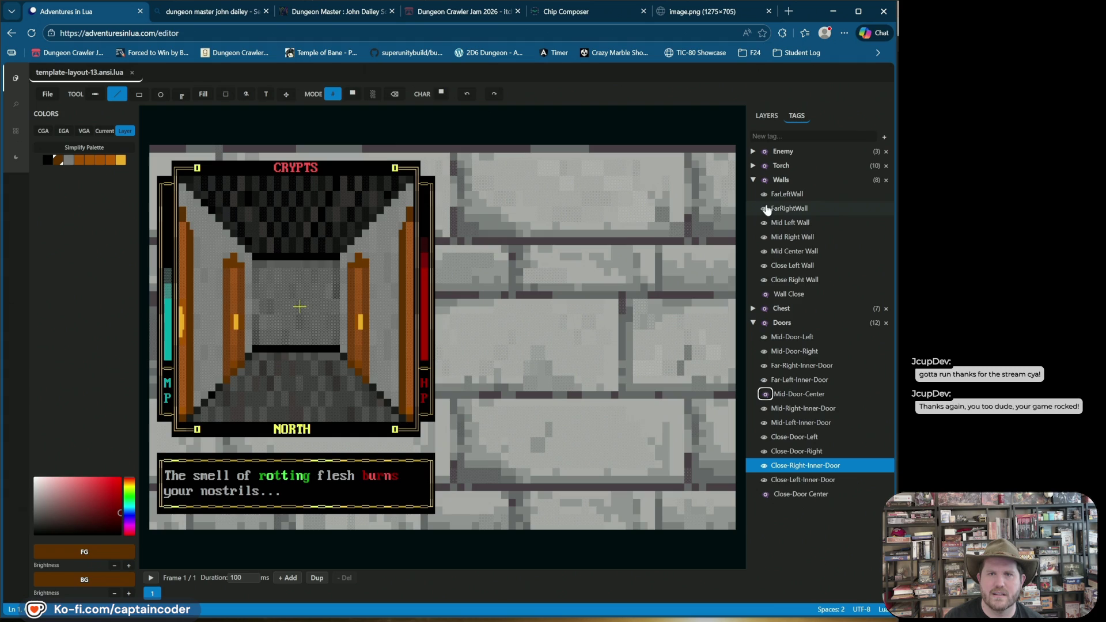
{"action": "left_click", "coordinate": [765, 252]}
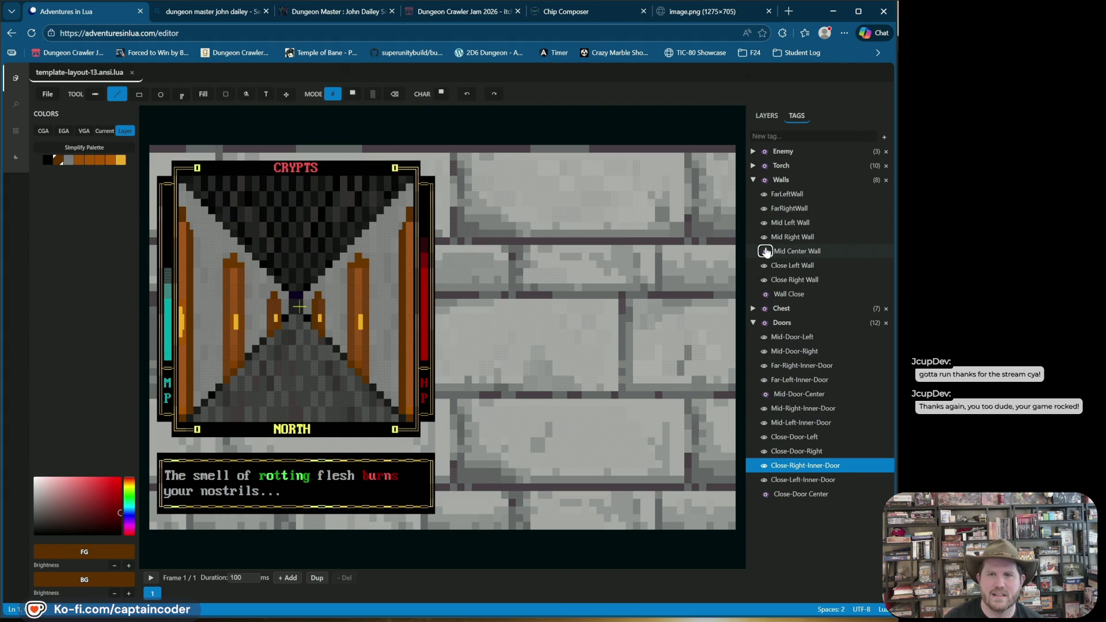
{"action": "left_click", "coordinate": [764, 451]}
{"action": "left_click", "coordinate": [764, 451]}
{"action": "left_click", "coordinate": [764, 479]}
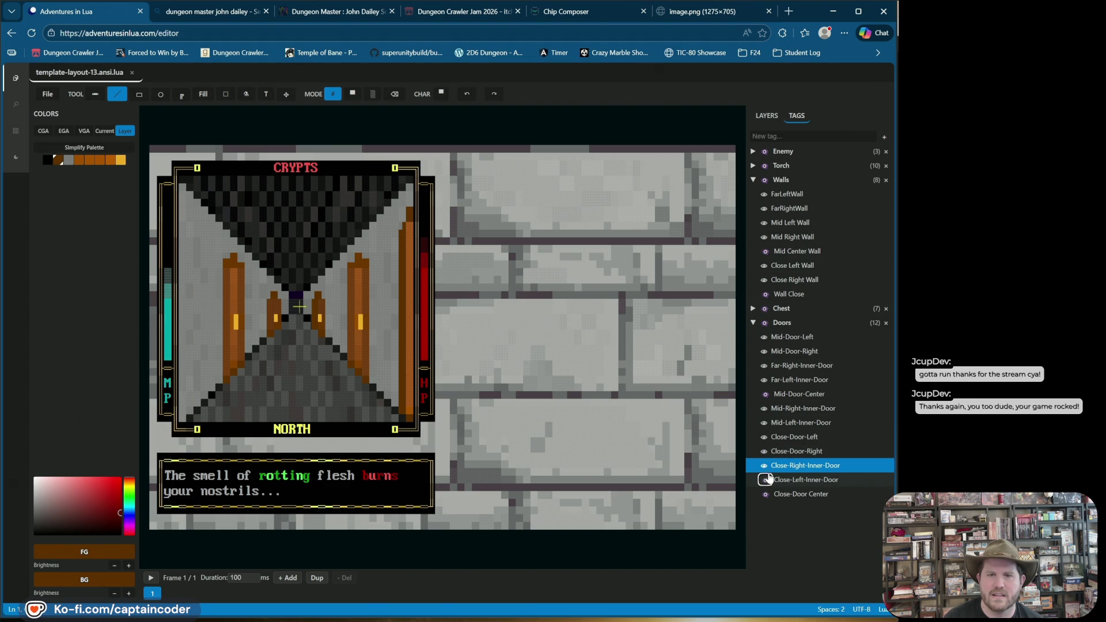
{"action": "left_click", "coordinate": [764, 466]}
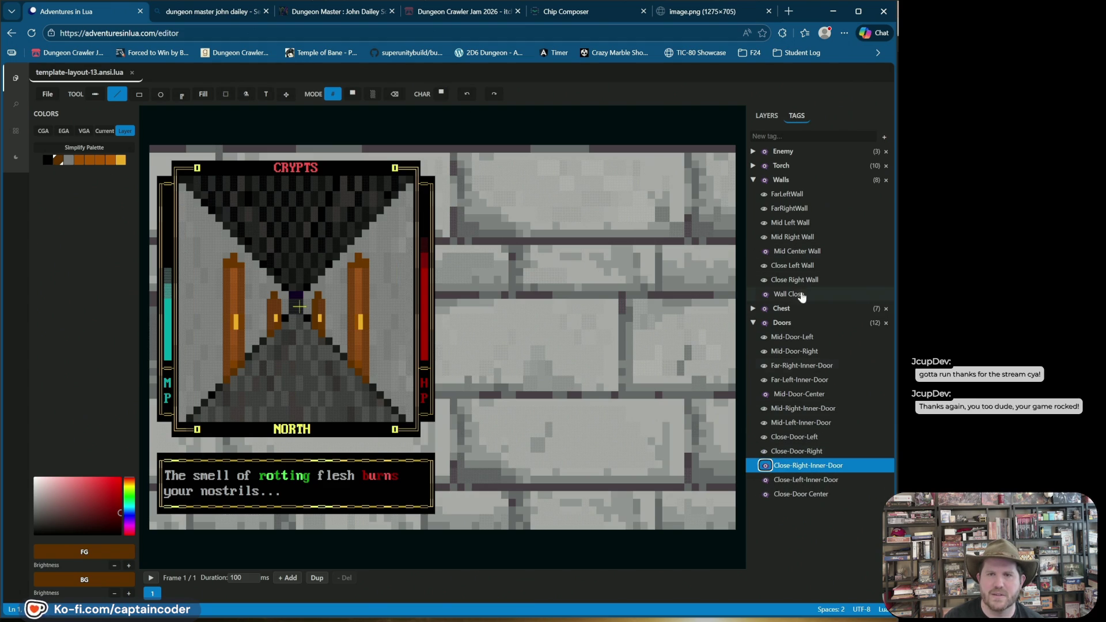
Hide Close-Door-Right, Close-Door-Left, both mid inner doors and the mid left and right walls
{"action": "left_click", "coordinate": [765, 280]}
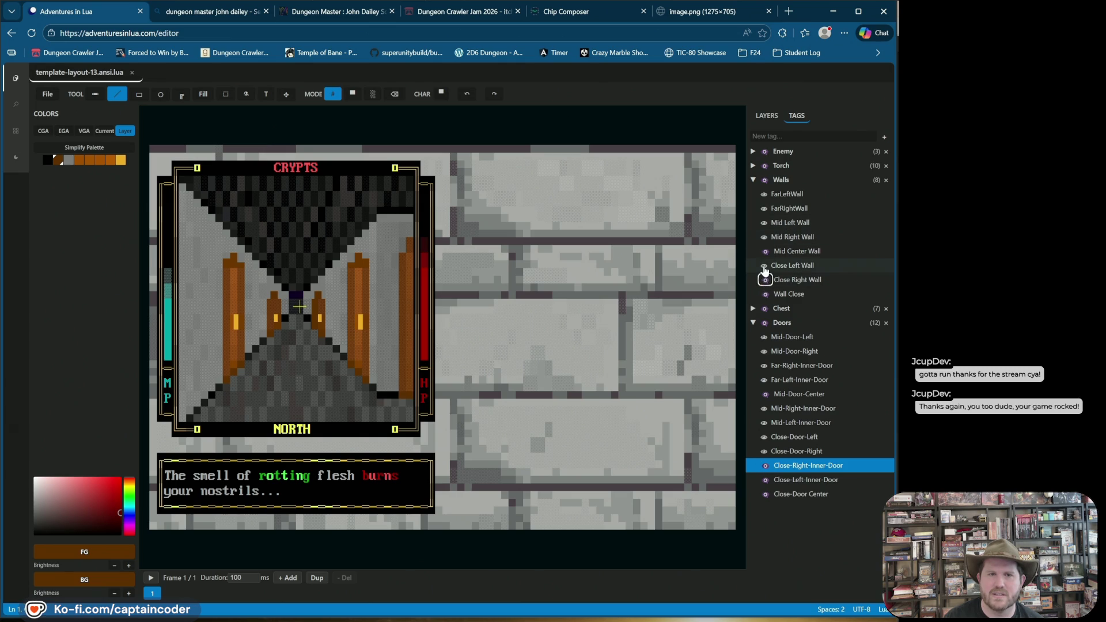
{"action": "left_click", "coordinate": [764, 265]}
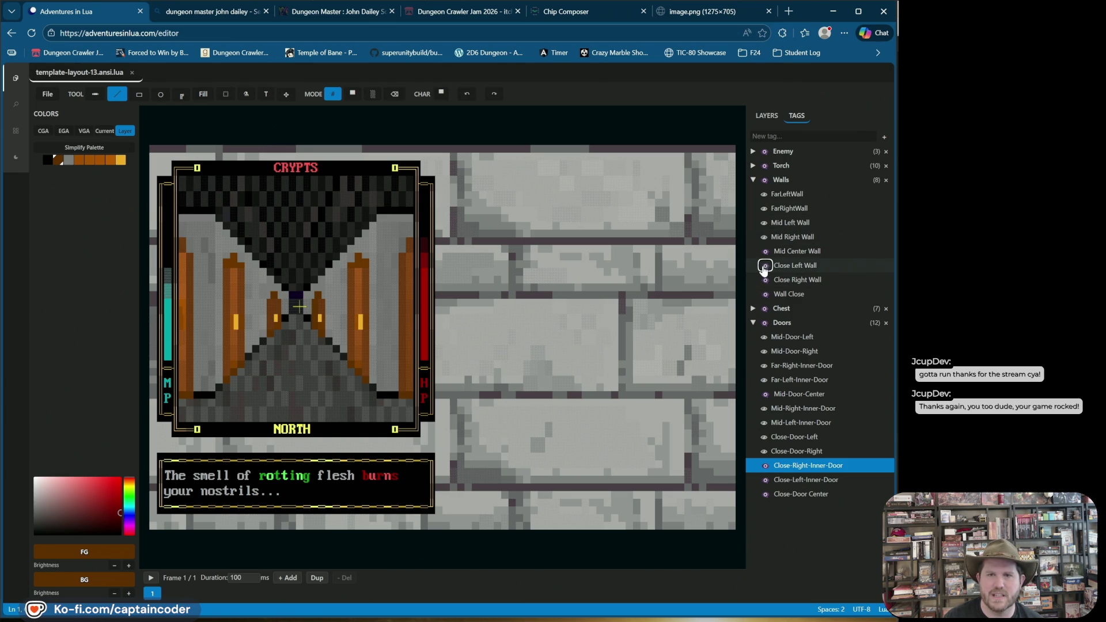
{"action": "left_click", "coordinate": [764, 451]}
{"action": "left_click", "coordinate": [764, 436]}
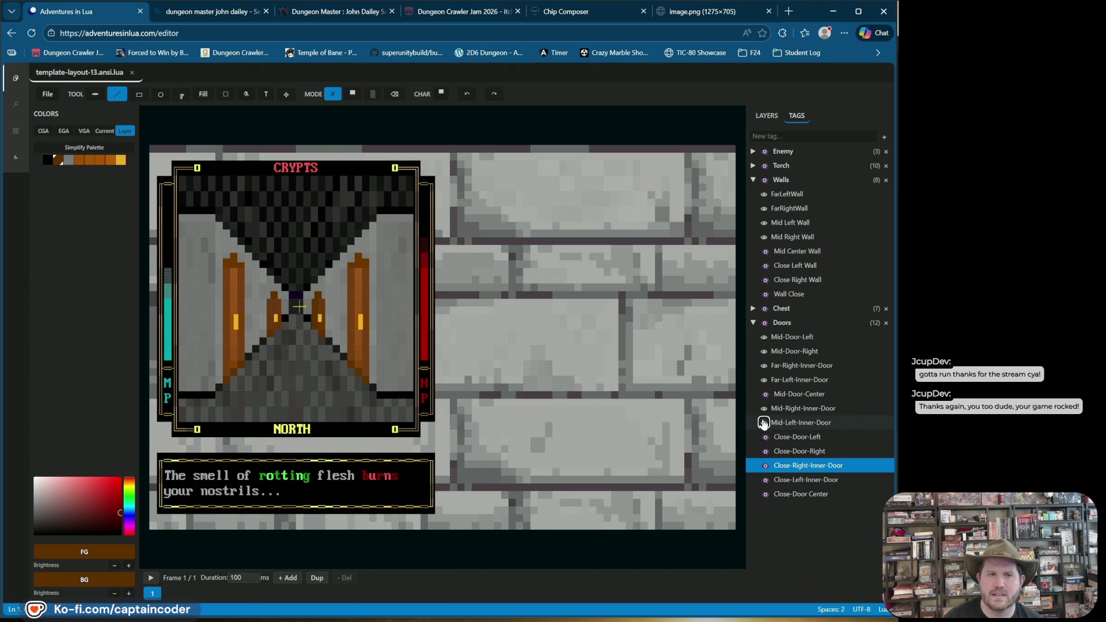
{"action": "left_click", "coordinate": [764, 422]}
{"action": "left_click", "coordinate": [764, 408]}
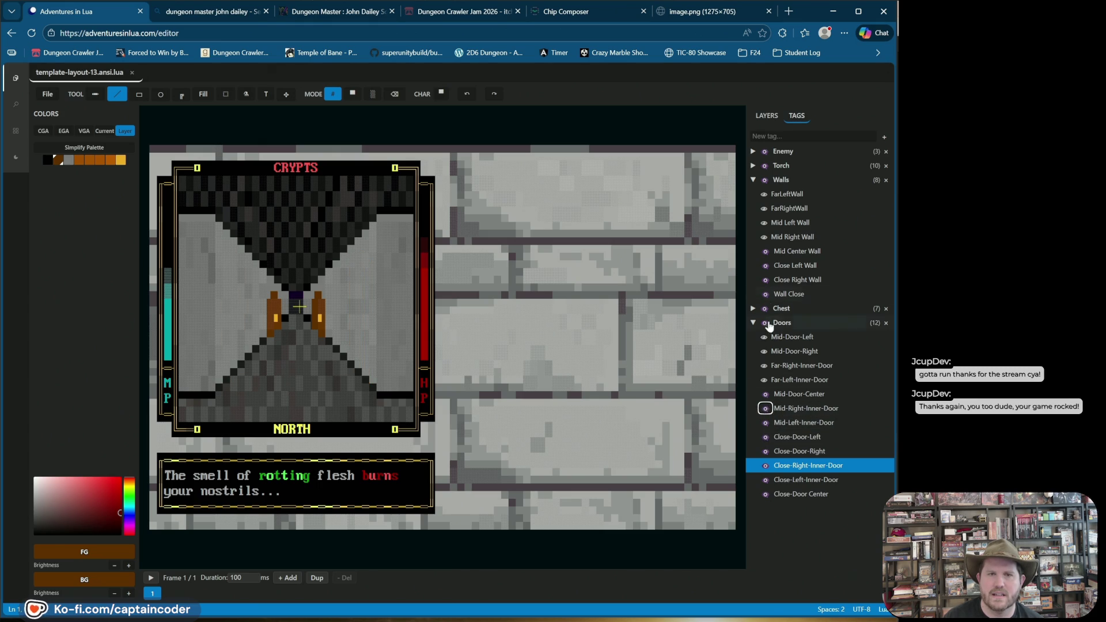
{"action": "left_click", "coordinate": [765, 409]}
{"action": "left_click", "coordinate": [766, 409]}
{"action": "left_click", "coordinate": [764, 237]}
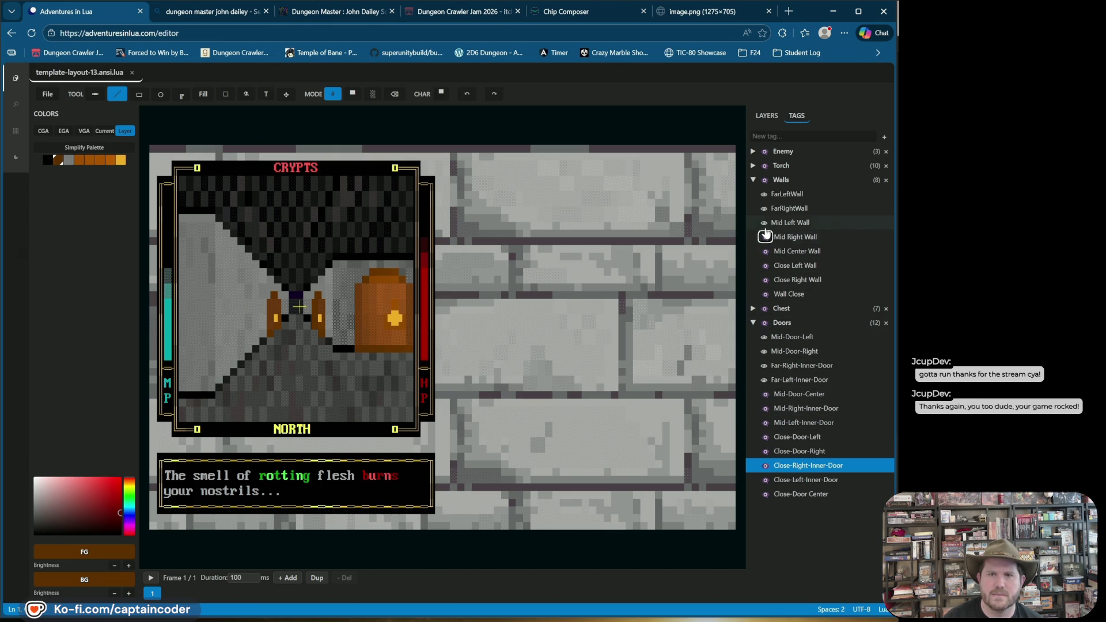
{"action": "left_click", "coordinate": [764, 224]}
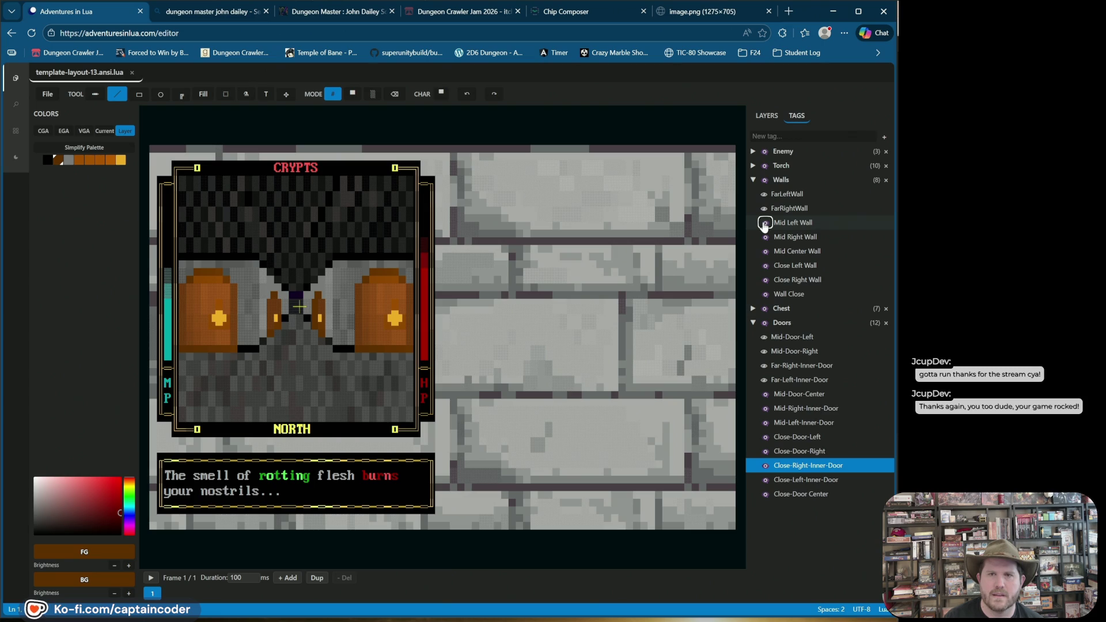
Hide Mid-Door-Right, Mid-Door-Left, both far inner doors and far walls, then turn the Walls tag off
{"action": "left_click", "coordinate": [764, 379]}
{"action": "left_click", "coordinate": [764, 380]}
{"action": "left_click", "coordinate": [764, 351]}
{"action": "left_click", "coordinate": [764, 337]}
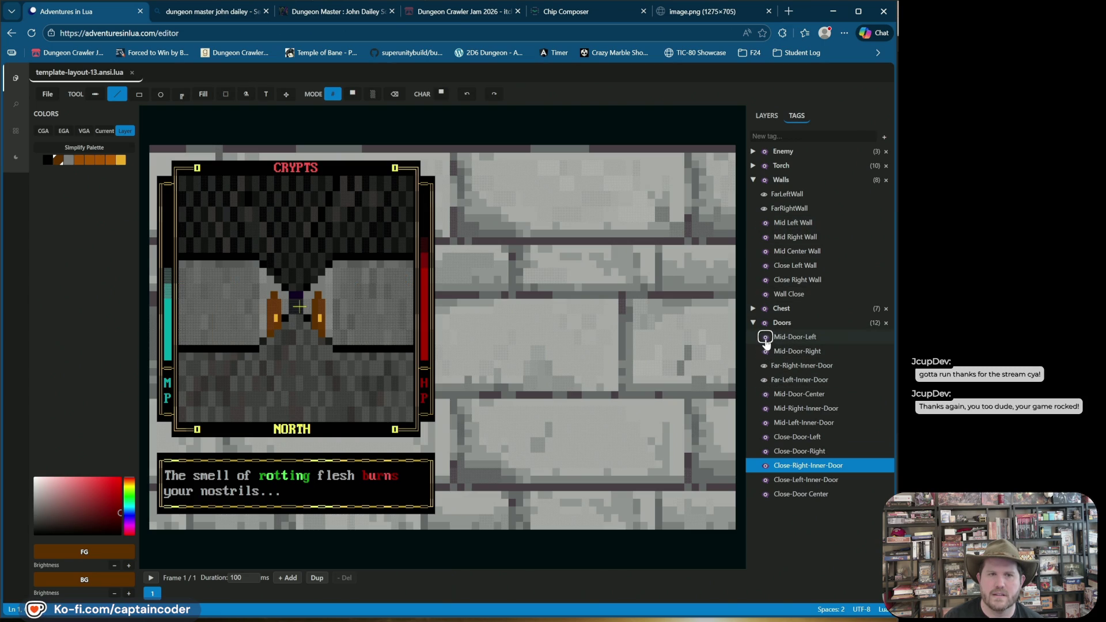
{"action": "left_click", "coordinate": [765, 379]}
{"action": "left_click", "coordinate": [764, 366]}
{"action": "left_click", "coordinate": [765, 208]}
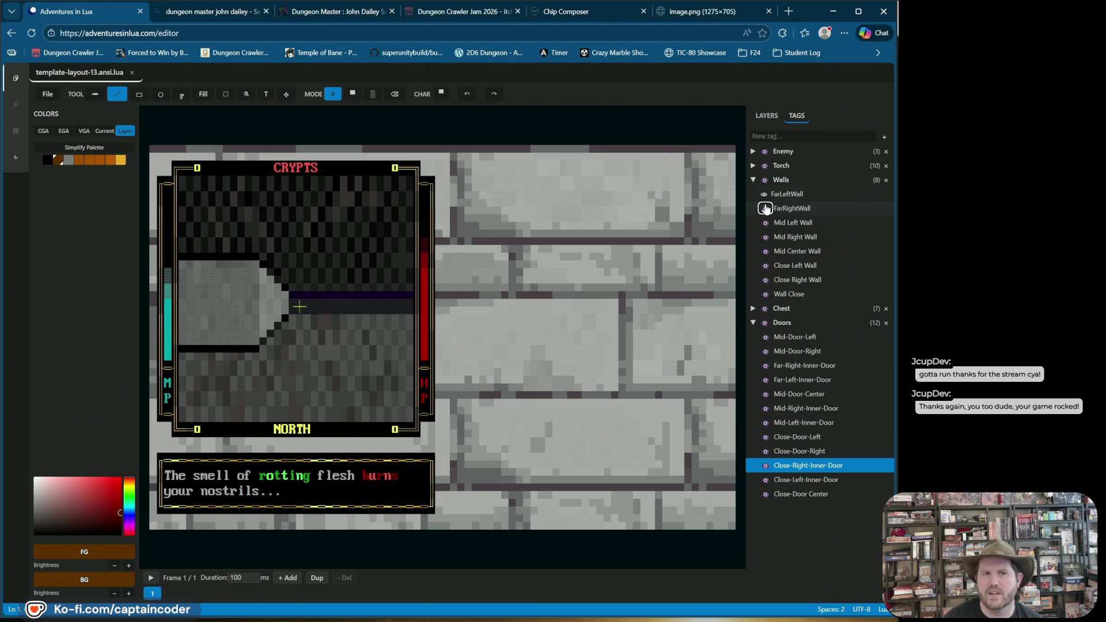
{"action": "left_click", "coordinate": [764, 194]}
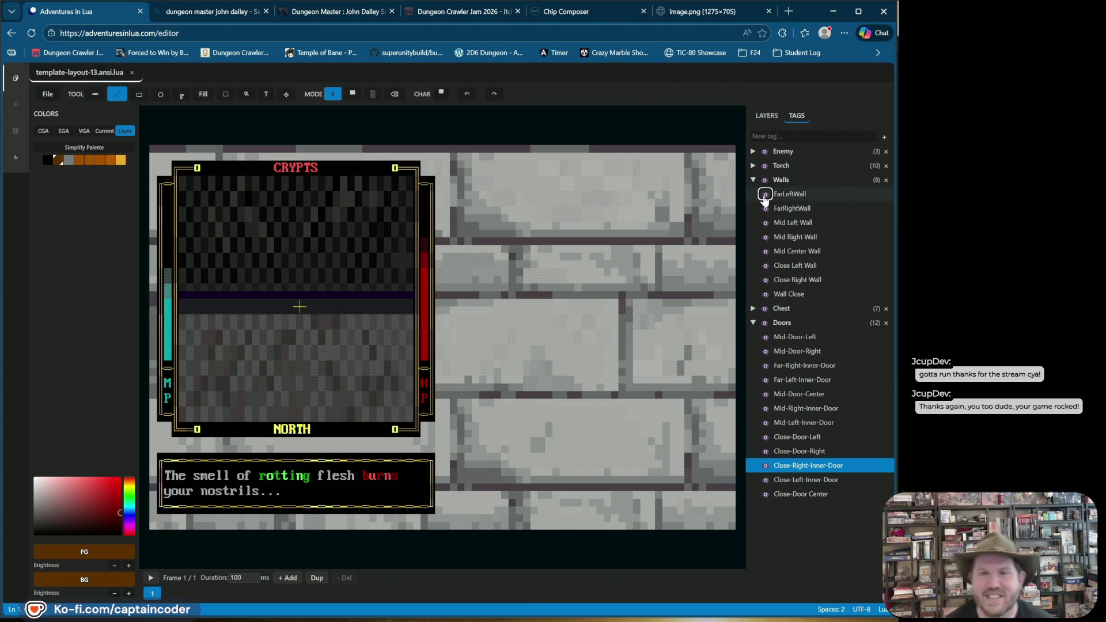
{"action": "left_click", "coordinate": [763, 180]}
{"action": "left_click", "coordinate": [764, 180]}
{"action": "left_click", "coordinate": [763, 181]}
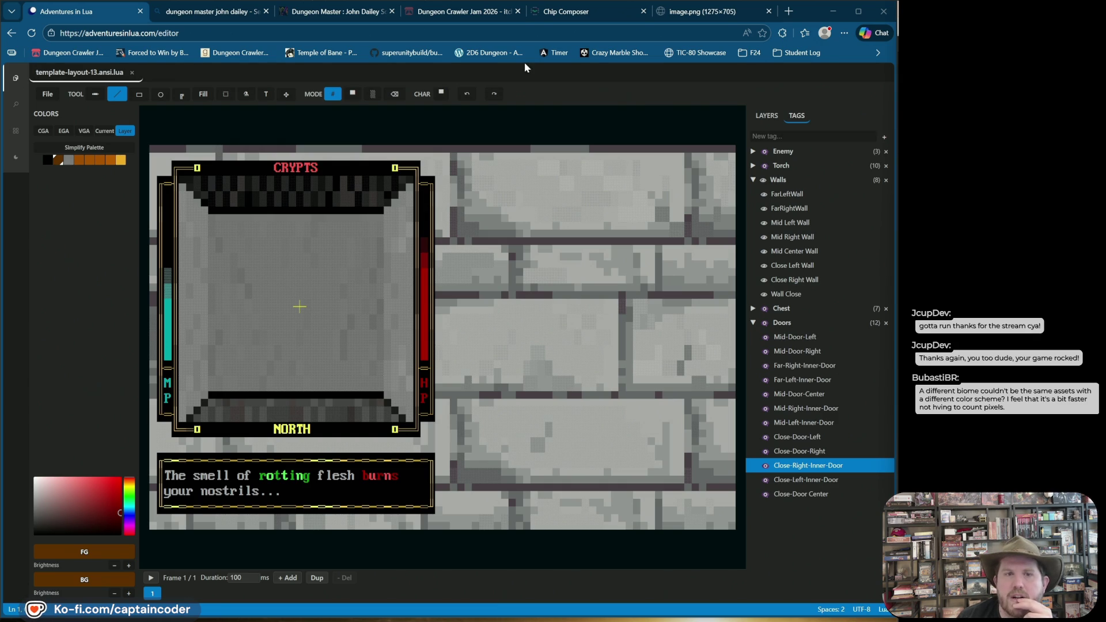
Show every door layer via the Doors tag, then switch to the Dungeon Master product page
{"action": "left_click", "coordinate": [766, 337]}
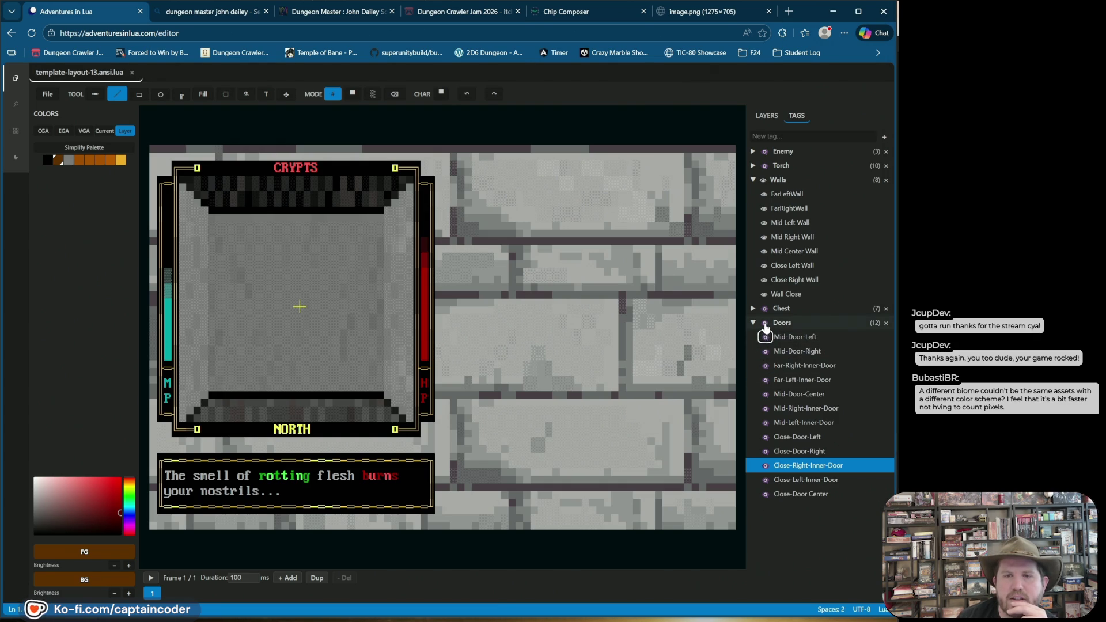
{"action": "left_click", "coordinate": [764, 323]}
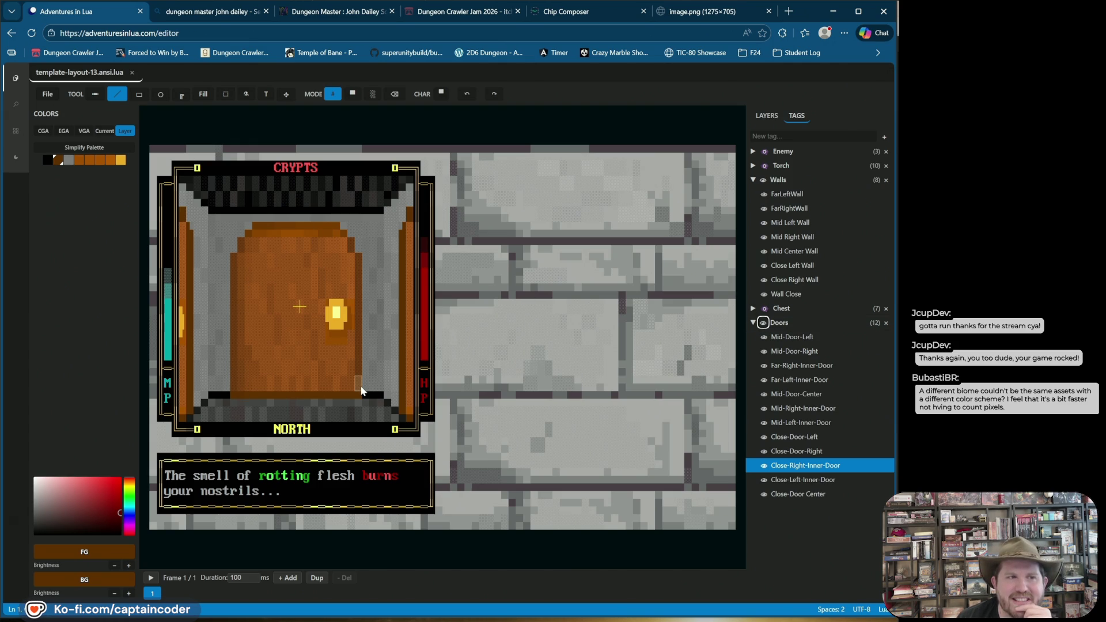
{"action": "left_click", "coordinate": [329, 16]}
Scroll the Dungeon Master page to the Gryphon Forest screenshot, then return to the editor
{"action": "scroll", "coordinate": [261, 221], "scroll_direction": "down", "scroll_amount": 6}
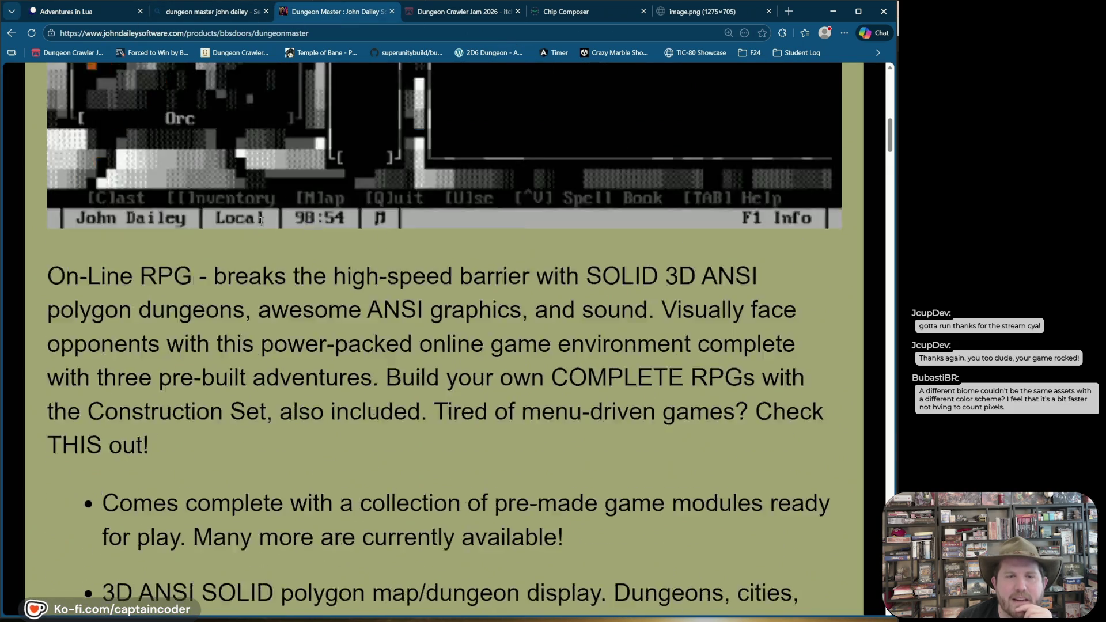
{"action": "scroll", "coordinate": [261, 221], "scroll_direction": "down", "scroll_amount": 20}
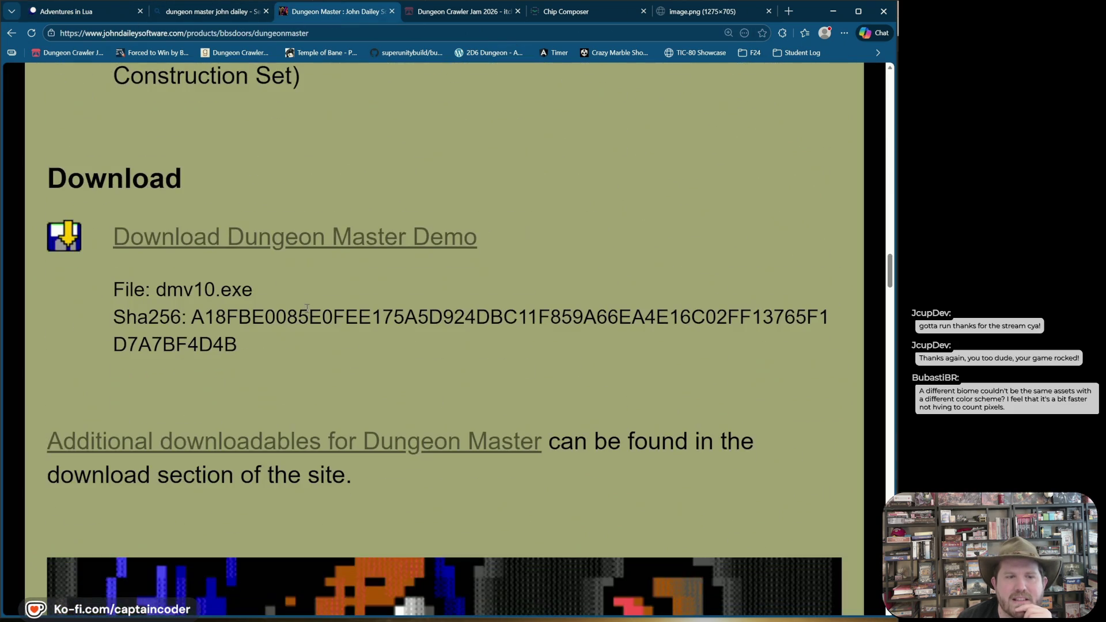
{"action": "scroll", "coordinate": [307, 309], "scroll_direction": "down", "scroll_amount": 10}
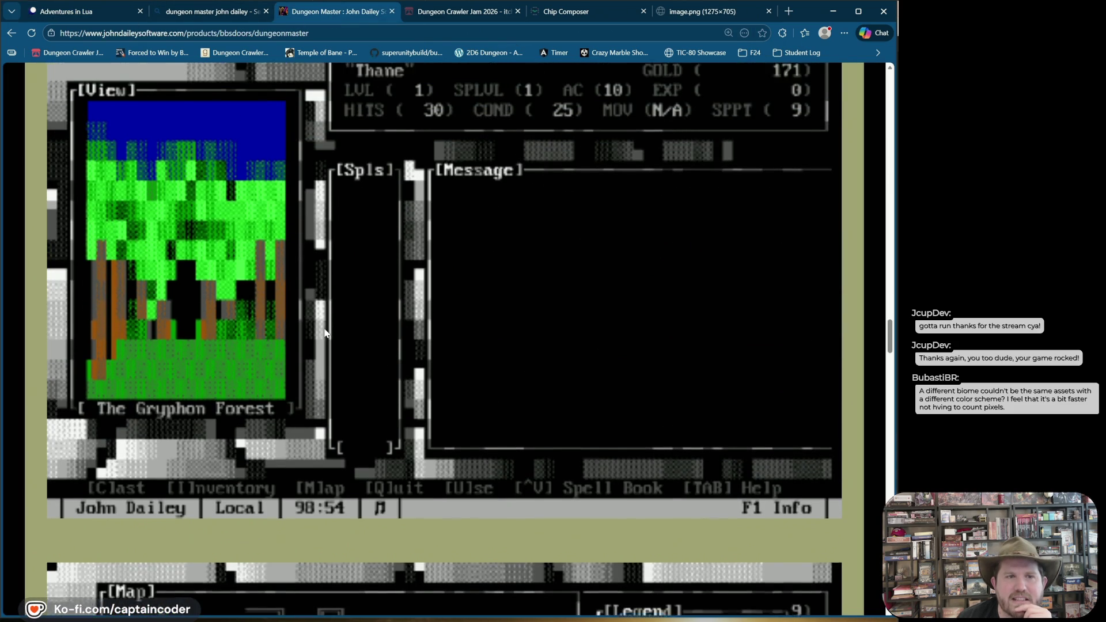
{"action": "scroll", "coordinate": [326, 333], "scroll_direction": "up", "scroll_amount": 1}
{"action": "mouse_move", "coordinate": [177, 378]}
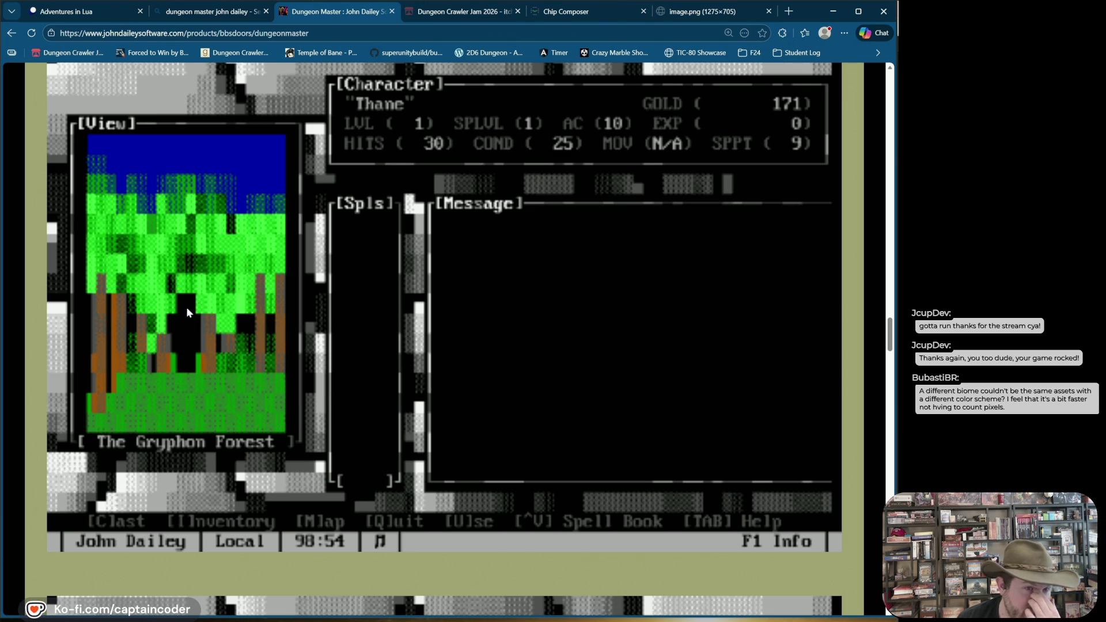
{"action": "mouse_move", "coordinate": [164, 337]}
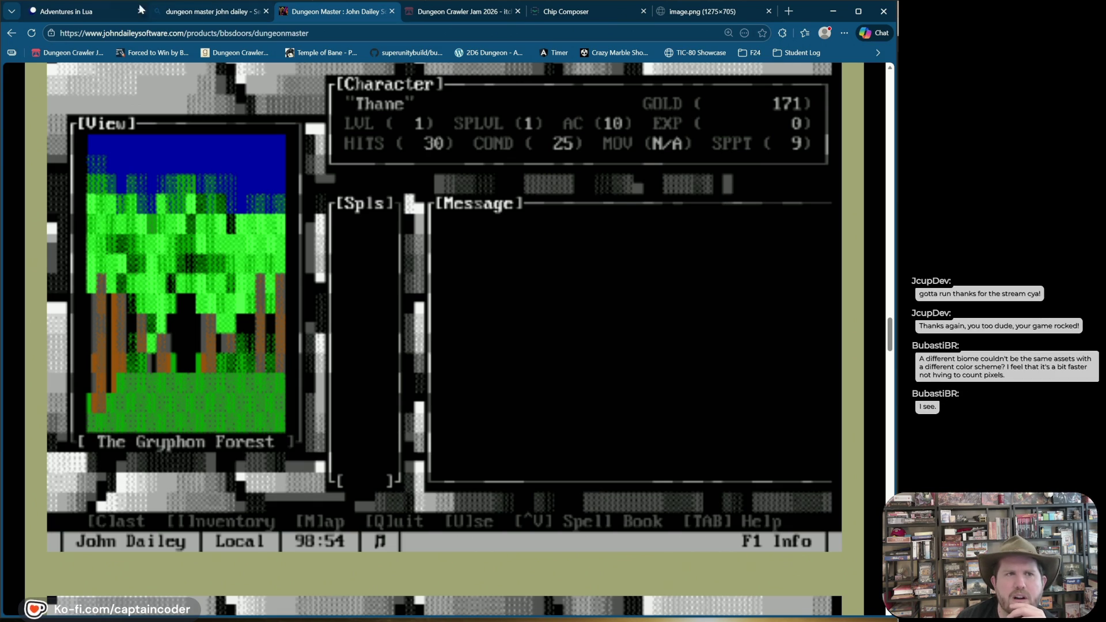
{"action": "left_click", "coordinate": [104, 13]}
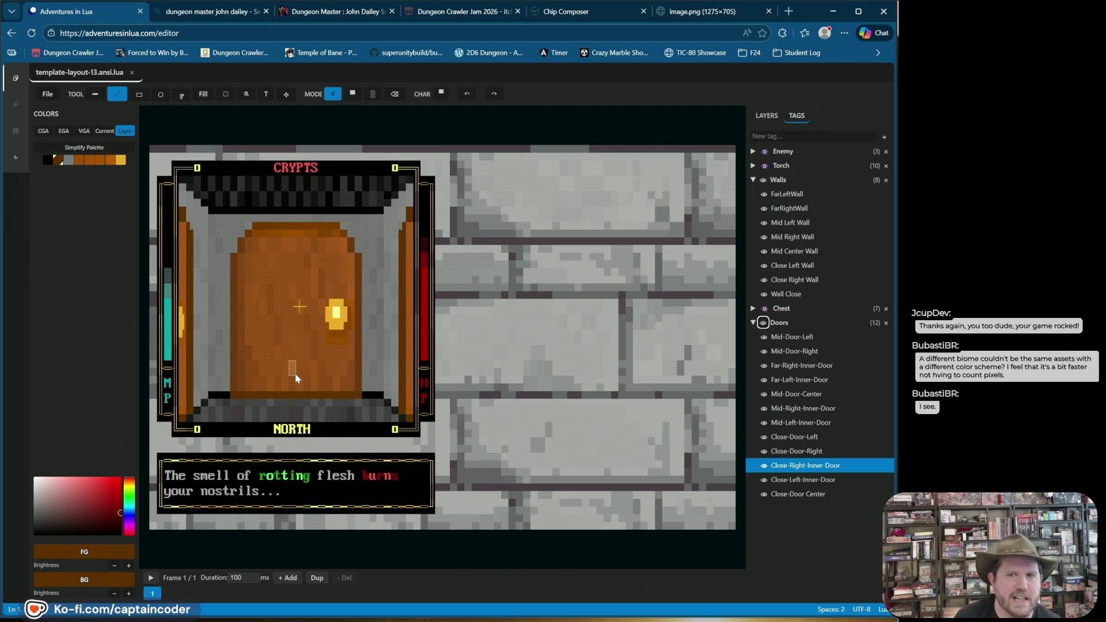
Switch the right panel from the tag list back to the layer tree
{"action": "left_click", "coordinate": [764, 324]}
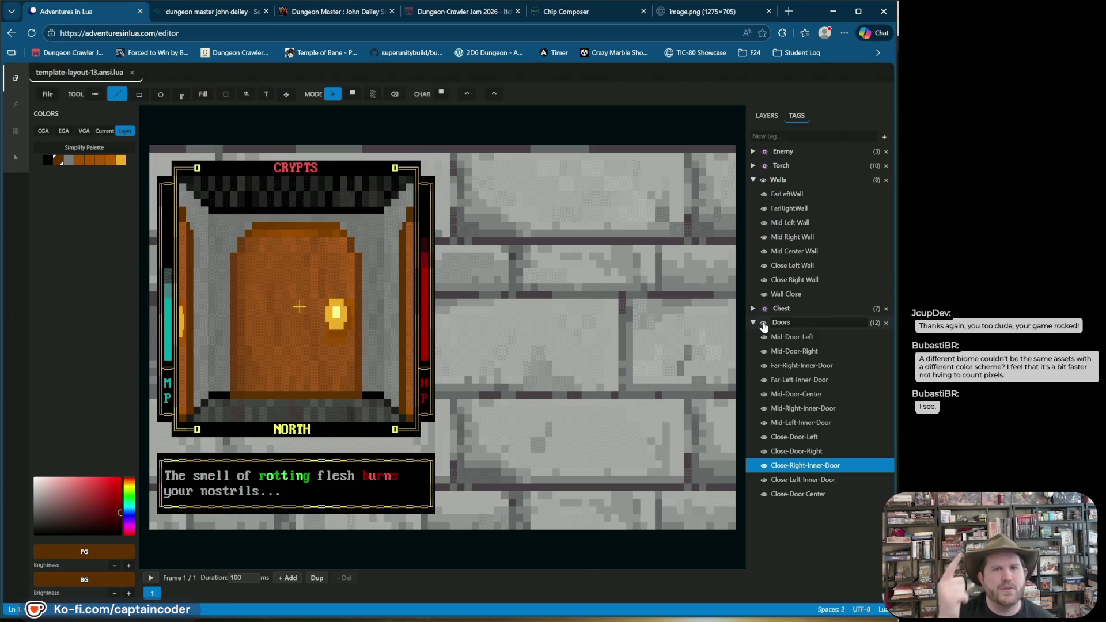
{"action": "left_click", "coordinate": [766, 115]}
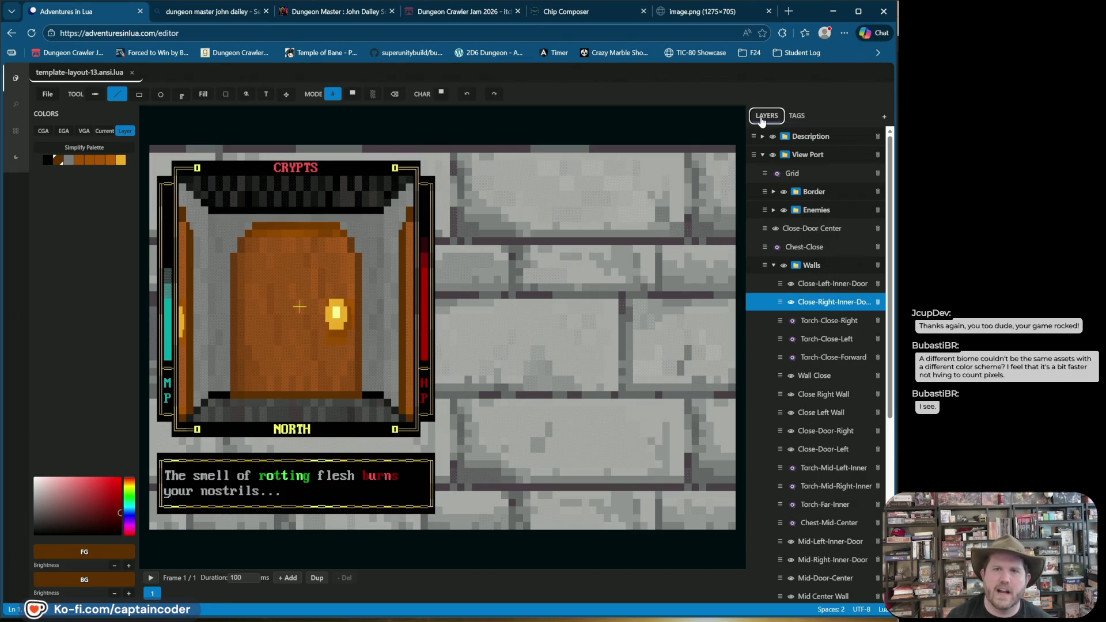
Collapse the Walls folder, turn on the Background layers and expand Background's sublayers
{"action": "scroll", "coordinate": [784, 282], "scroll_direction": "down", "scroll_amount": 5}
{"action": "scroll", "coordinate": [784, 282], "scroll_direction": "up", "scroll_amount": 5}
{"action": "scroll", "coordinate": [783, 283], "scroll_direction": "down", "scroll_amount": 5}
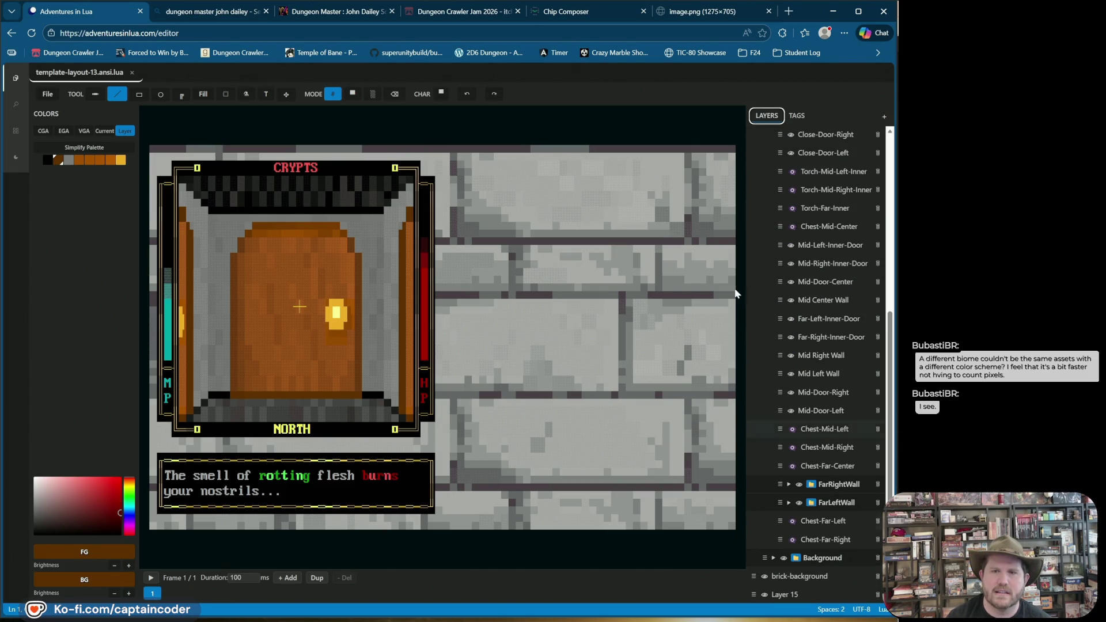
{"action": "scroll", "coordinate": [762, 253], "scroll_direction": "up", "scroll_amount": 5}
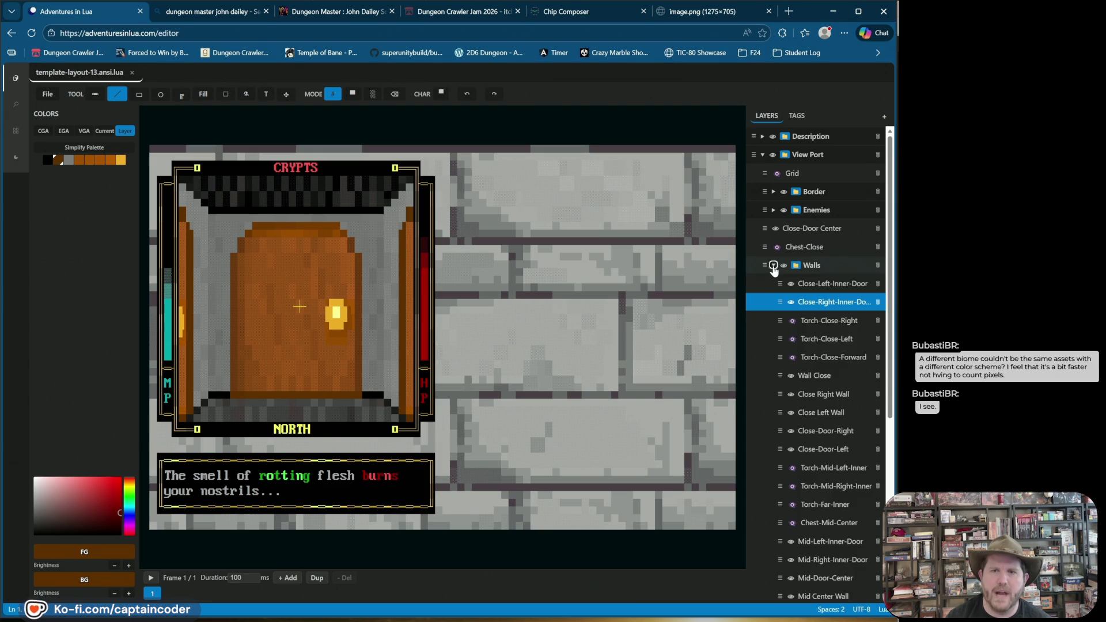
{"action": "left_click", "coordinate": [774, 264]}
{"action": "left_click", "coordinate": [784, 284]}
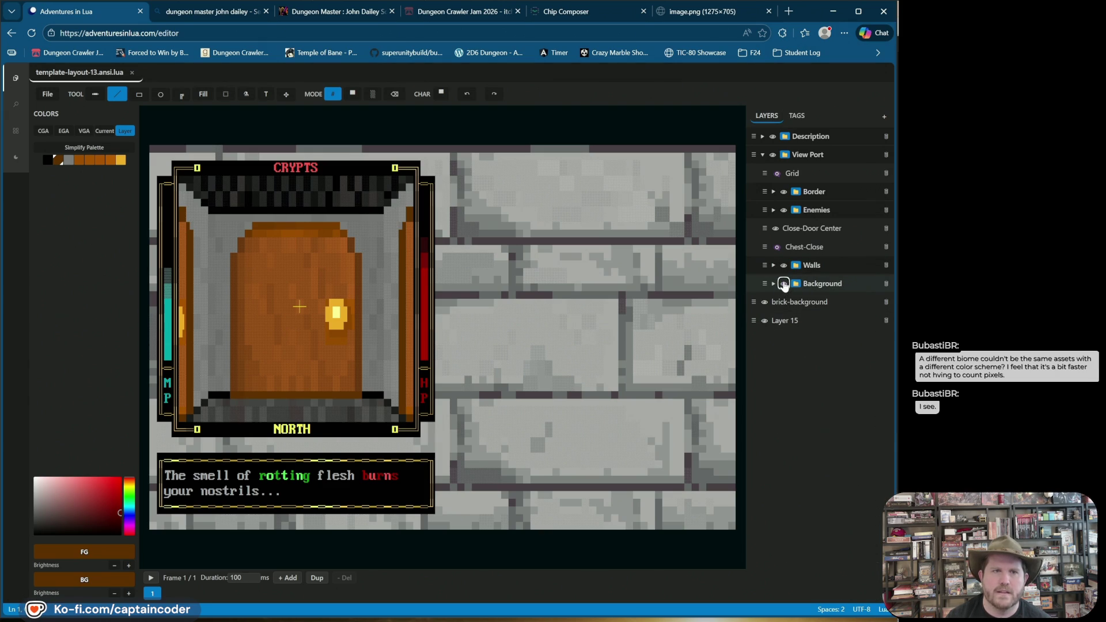
{"action": "left_click", "coordinate": [773, 284]}
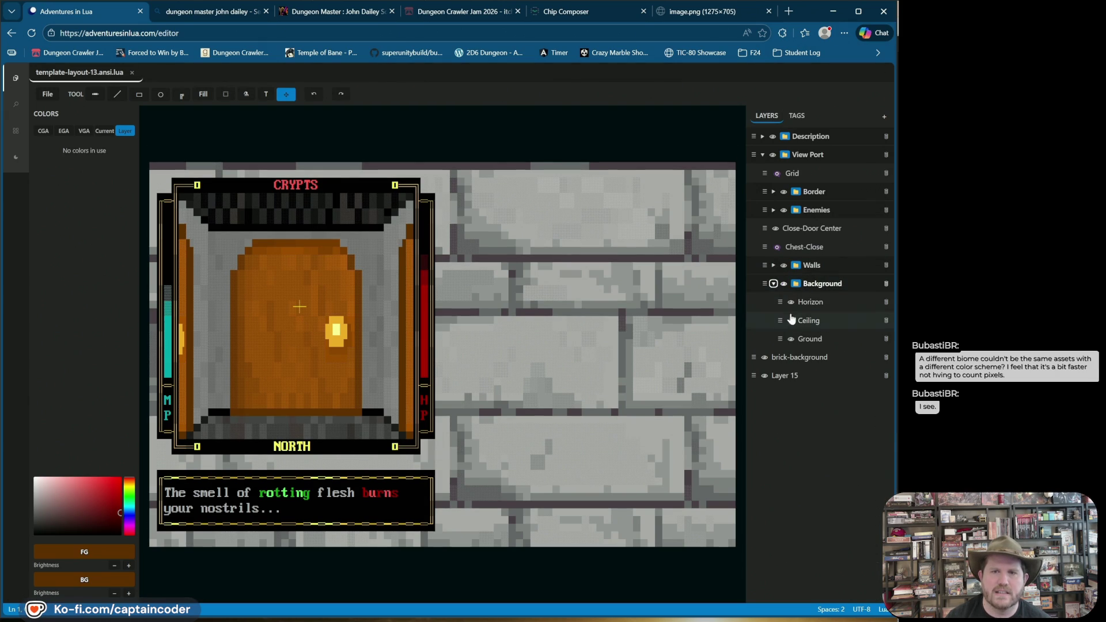
Hide the Walls folder and the Close-Door Center door
{"action": "left_click", "coordinate": [784, 265]}
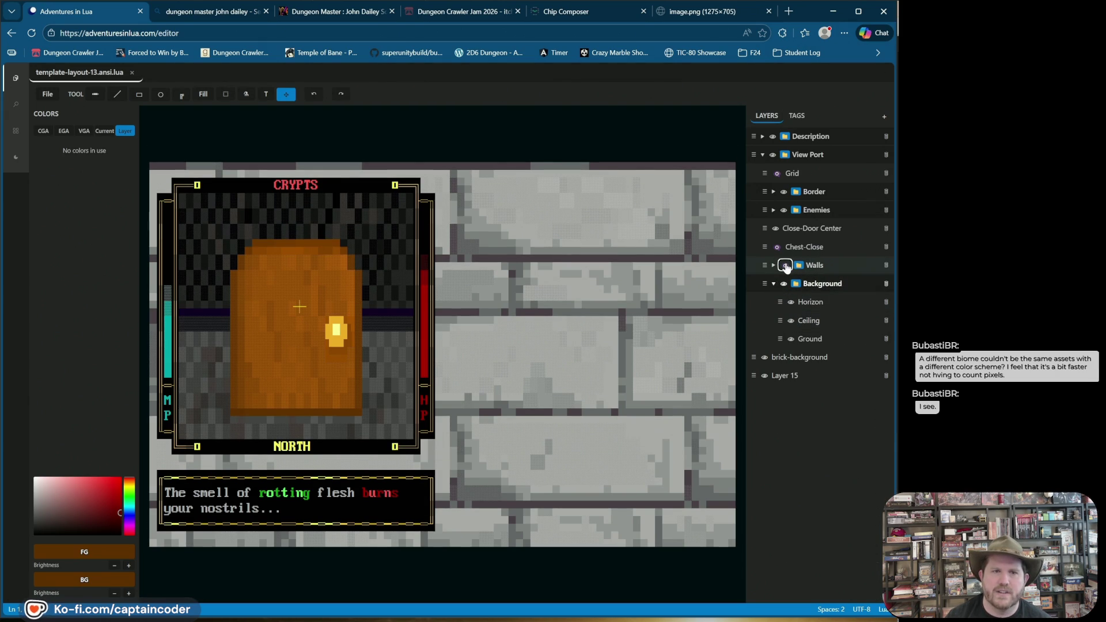
{"action": "left_click", "coordinate": [784, 266]}
{"action": "left_click", "coordinate": [785, 265]}
{"action": "left_click", "coordinate": [775, 228]}
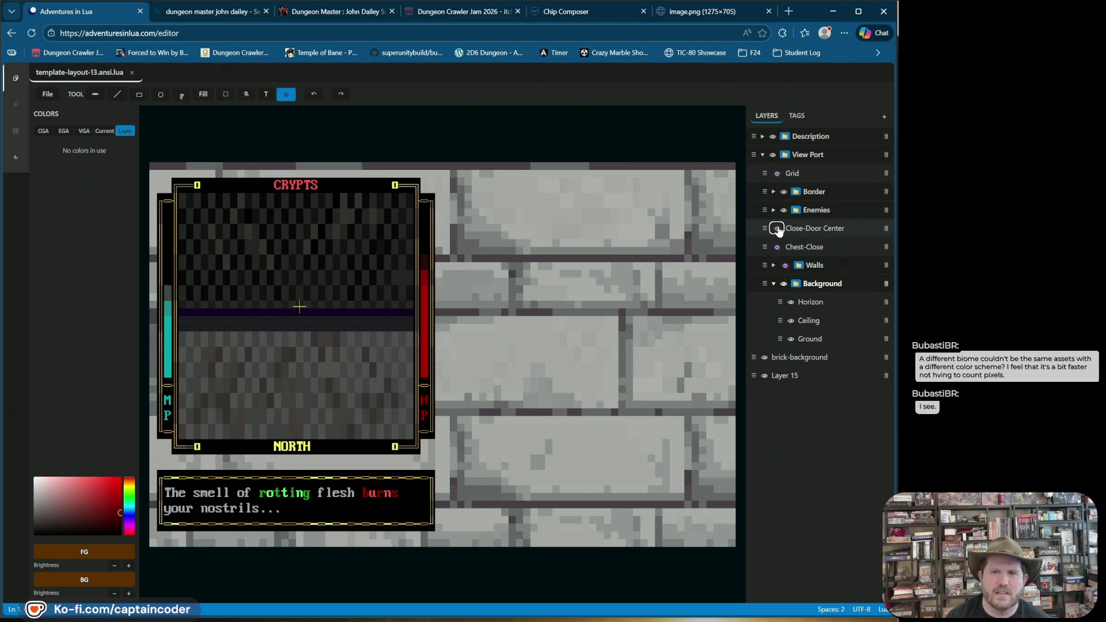
Toggle Horizon, Ceiling and Ground to check their areas, then show Walls and collapse Background
{"action": "left_click", "coordinate": [790, 303]}
{"action": "left_click", "coordinate": [790, 302]}
{"action": "left_click", "coordinate": [790, 302]}
{"action": "left_click", "coordinate": [790, 303]}
{"action": "left_click", "coordinate": [790, 321]}
{"action": "left_click", "coordinate": [790, 321]}
{"action": "left_click", "coordinate": [790, 322]}
{"action": "left_click", "coordinate": [790, 321]}
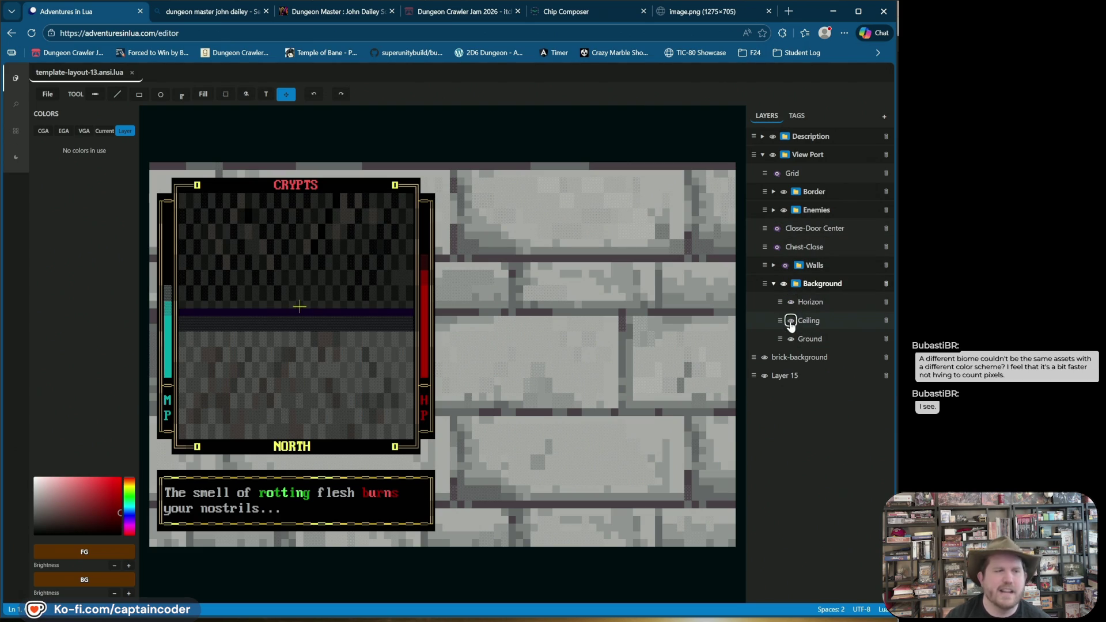
{"action": "left_click", "coordinate": [790, 321]}
{"action": "left_click", "coordinate": [791, 322]}
{"action": "left_click", "coordinate": [790, 322]}
{"action": "left_click", "coordinate": [790, 322]}
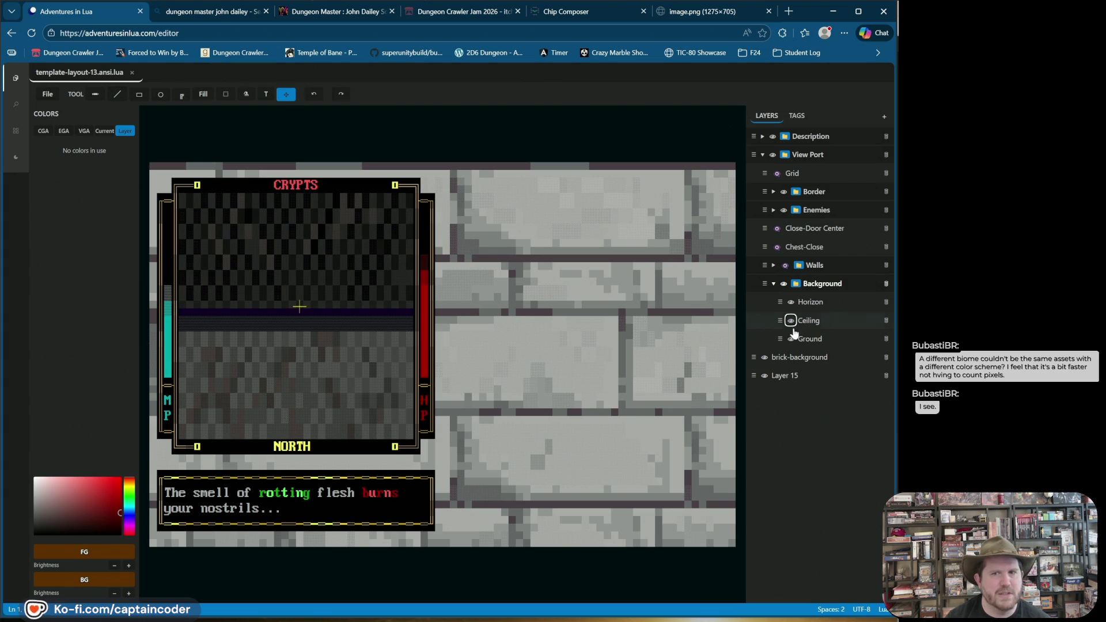
{"action": "left_click", "coordinate": [791, 339]}
{"action": "left_click", "coordinate": [791, 339]}
{"action": "left_click", "coordinate": [790, 339]}
{"action": "left_click", "coordinate": [791, 339]}
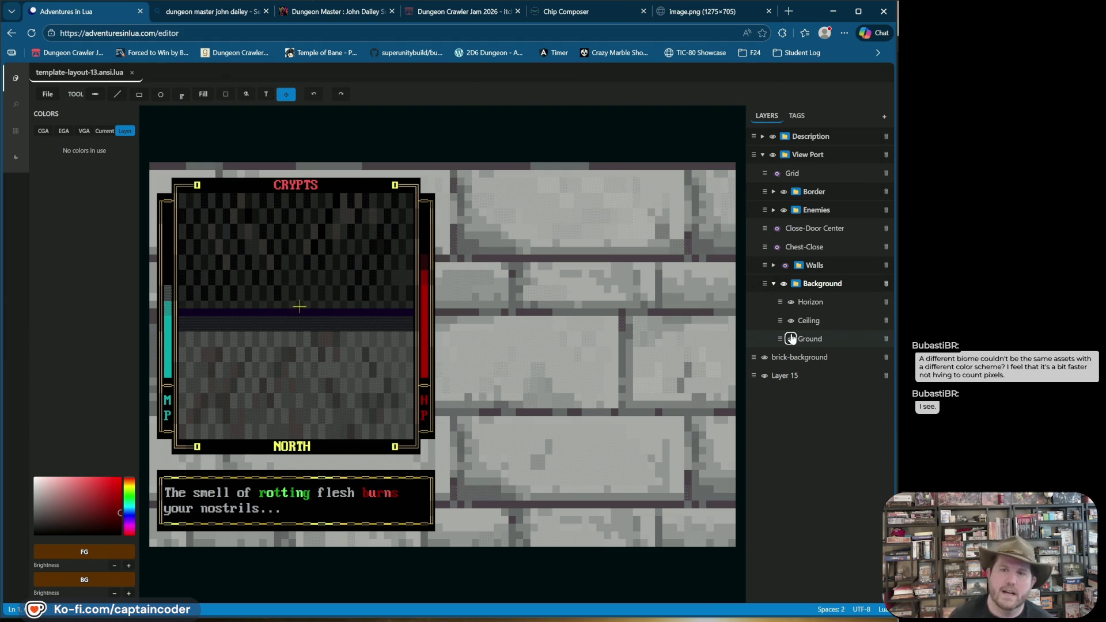
{"action": "left_click", "coordinate": [785, 267]}
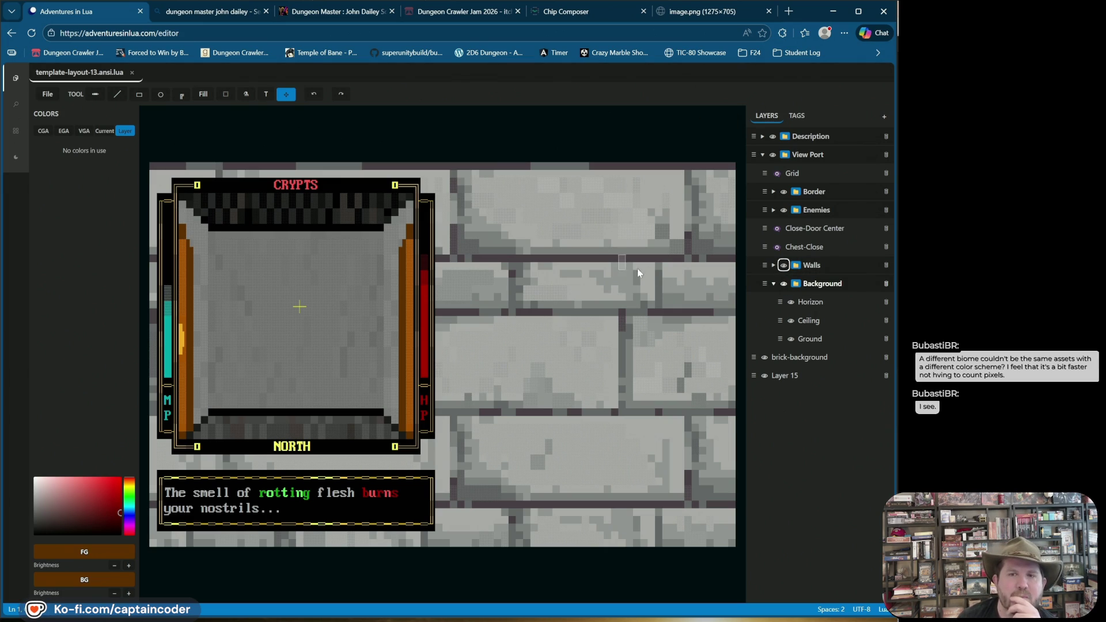
{"action": "left_click", "coordinate": [773, 284]}
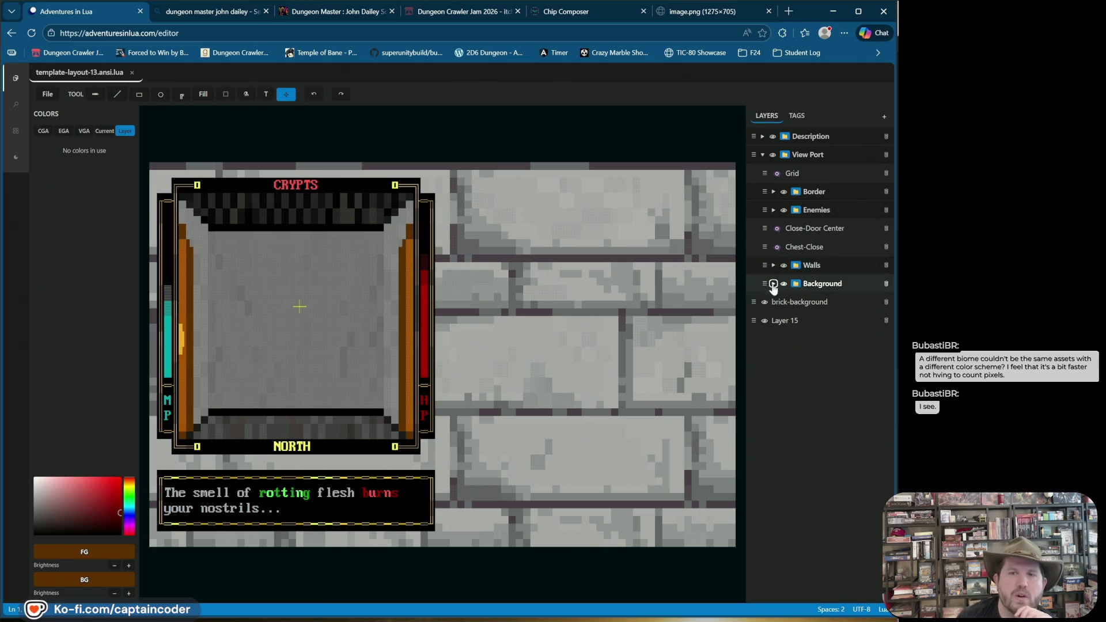
In the tag list, select Mid-Door-Right, toggle the Doors tag on then off, and collapse Doors
{"action": "left_click", "coordinate": [797, 115]}
{"action": "scroll", "coordinate": [793, 303], "scroll_direction": "down", "scroll_amount": 3}
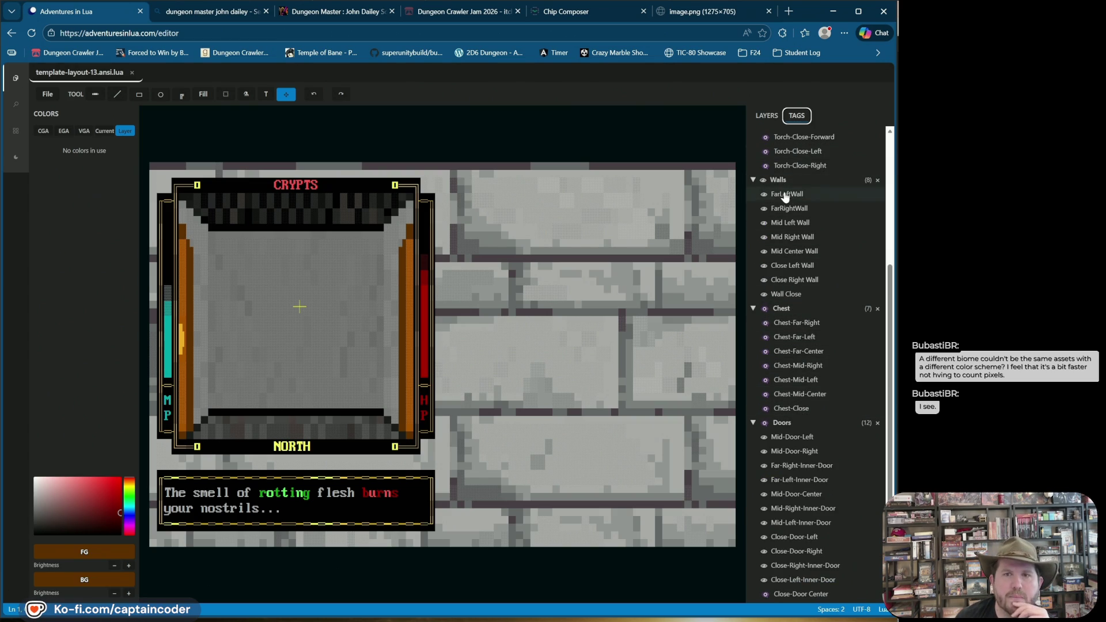
{"action": "scroll", "coordinate": [784, 196], "scroll_direction": "up", "scroll_amount": 3}
{"action": "scroll", "coordinate": [788, 277], "scroll_direction": "down", "scroll_amount": 3}
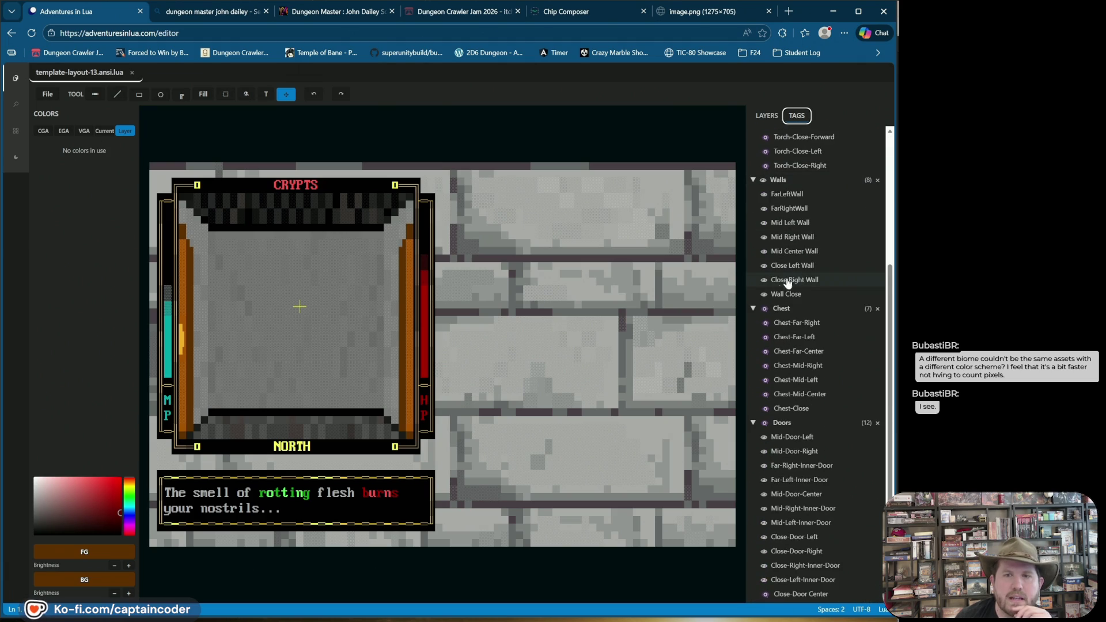
{"action": "left_click", "coordinate": [775, 448]}
{"action": "scroll", "coordinate": [775, 435], "scroll_direction": "up", "scroll_amount": 2}
{"action": "scroll", "coordinate": [775, 435], "scroll_direction": "down", "scroll_amount": 2}
{"action": "left_click", "coordinate": [764, 423]}
{"action": "left_click", "coordinate": [763, 423]}
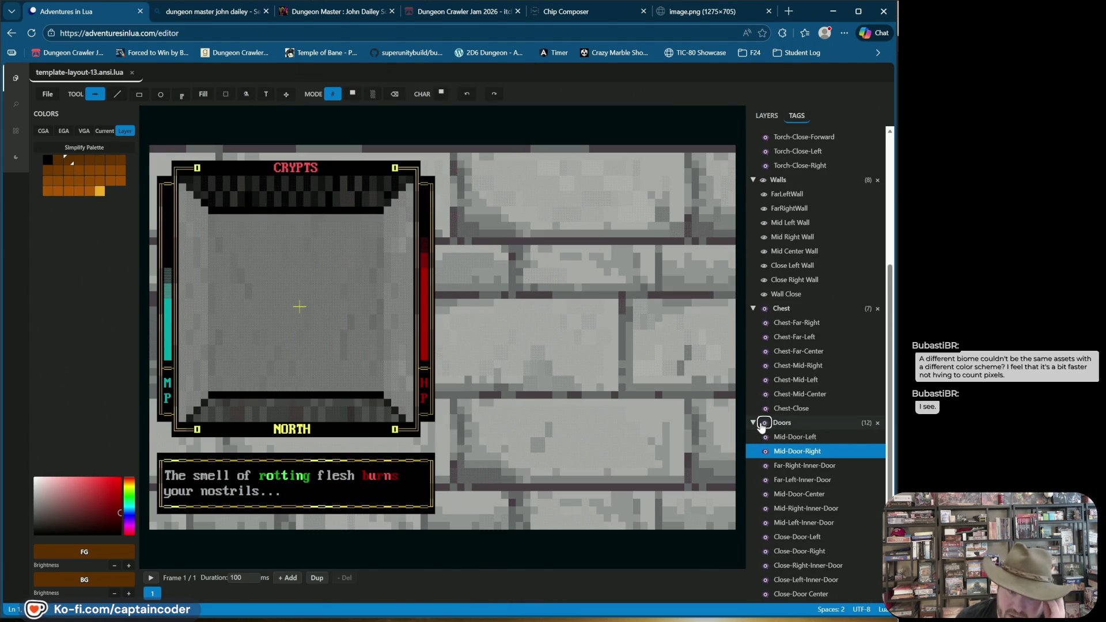
{"action": "left_click", "coordinate": [752, 423]}
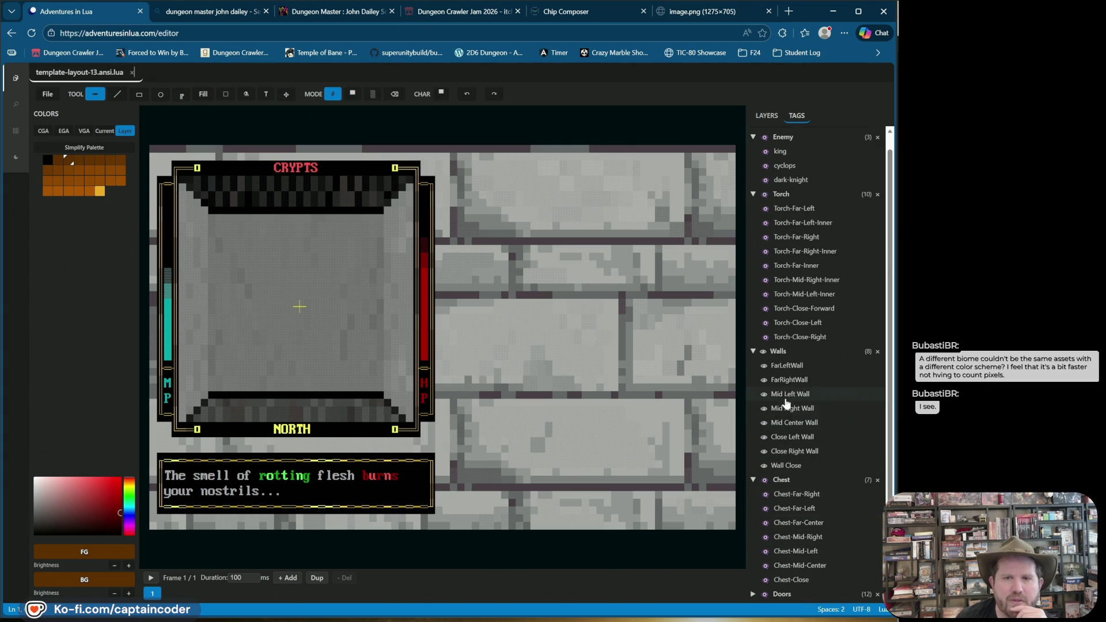
Show the Wall Close walls and hide the Mid Center Wall
{"action": "left_click", "coordinate": [764, 465]}
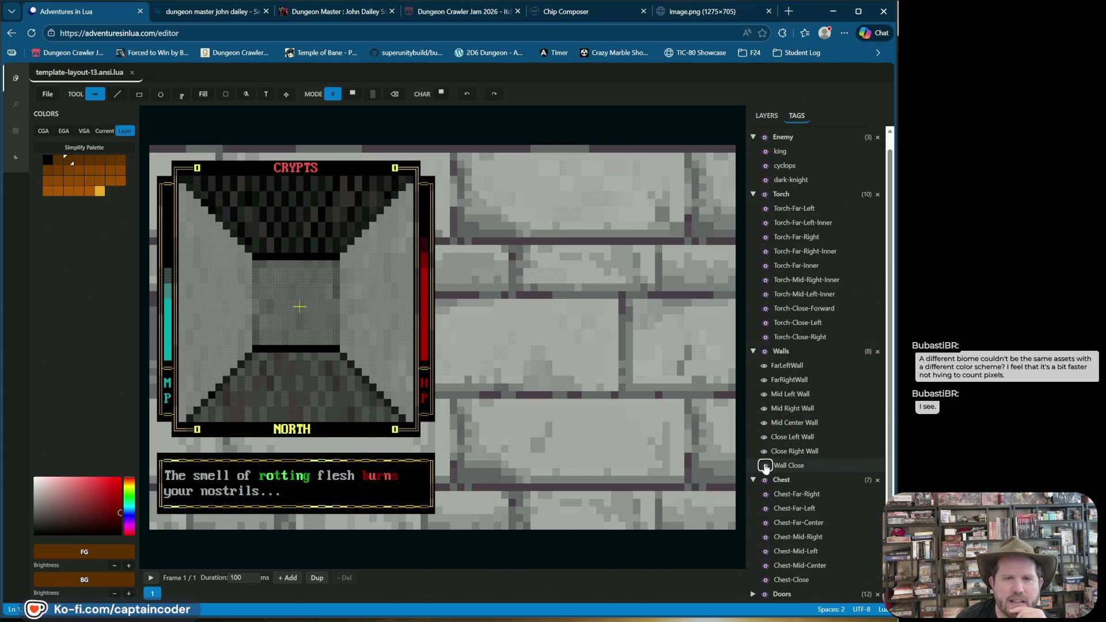
{"action": "left_click", "coordinate": [763, 452]}
{"action": "left_click", "coordinate": [763, 454]}
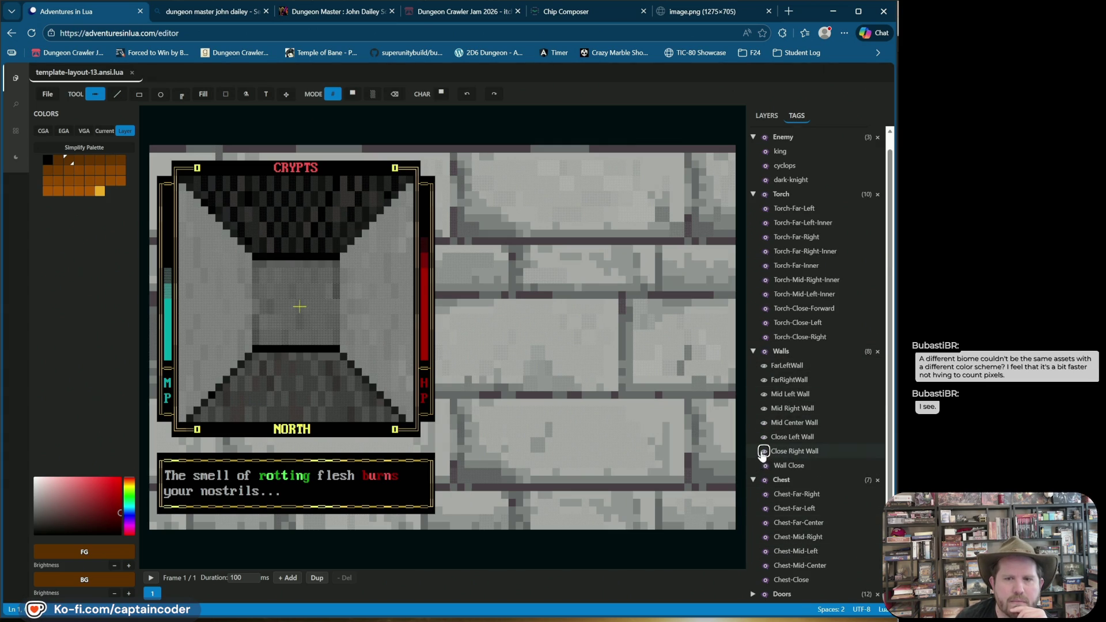
{"action": "left_click", "coordinate": [763, 438]}
{"action": "left_click", "coordinate": [764, 438]}
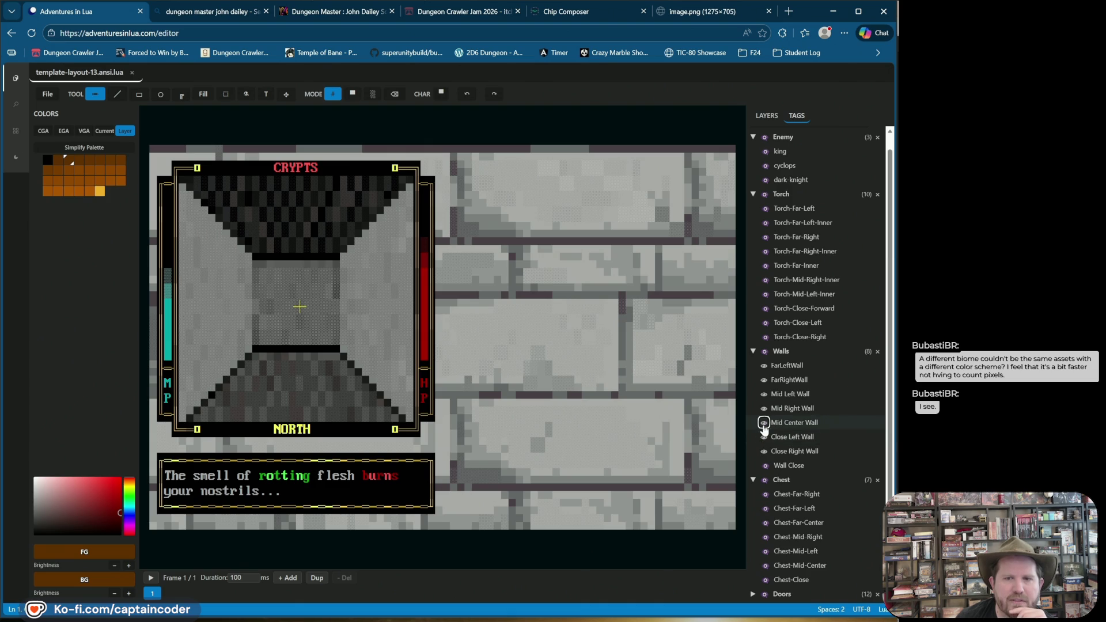
{"action": "left_click", "coordinate": [764, 423]}
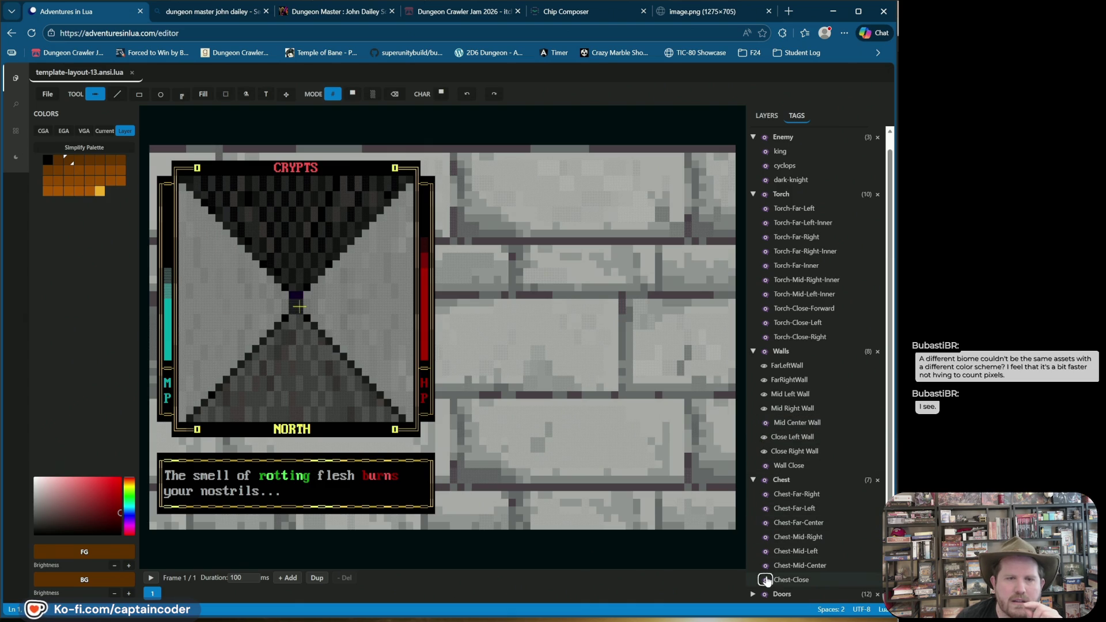
Compare the close-up and mid-distance centre chests by toggling them, ending with both hidden
{"action": "left_click", "coordinate": [765, 579]}
{"action": "left_click", "coordinate": [765, 579]}
{"action": "left_click", "coordinate": [764, 523]}
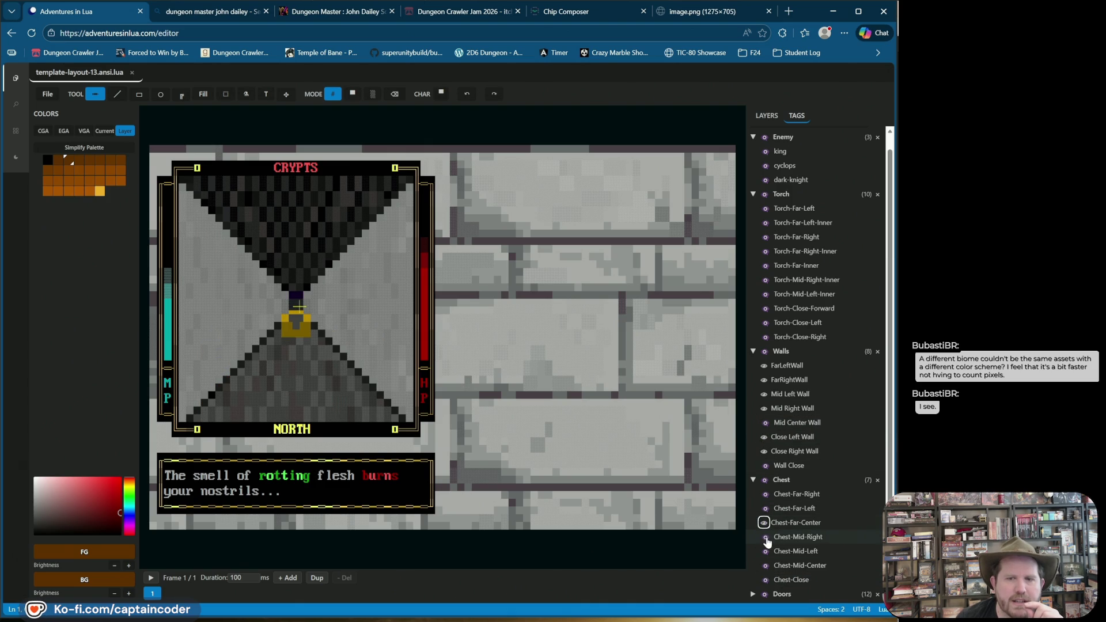
{"action": "left_click", "coordinate": [764, 551]}
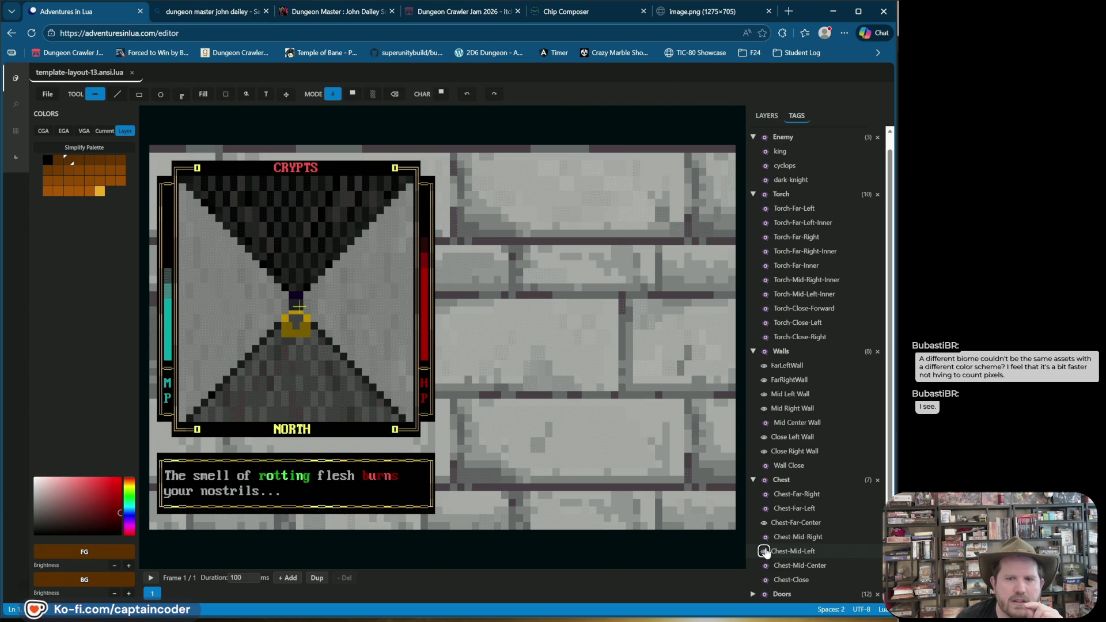
{"action": "left_click", "coordinate": [764, 565]}
{"action": "left_click", "coordinate": [764, 580]}
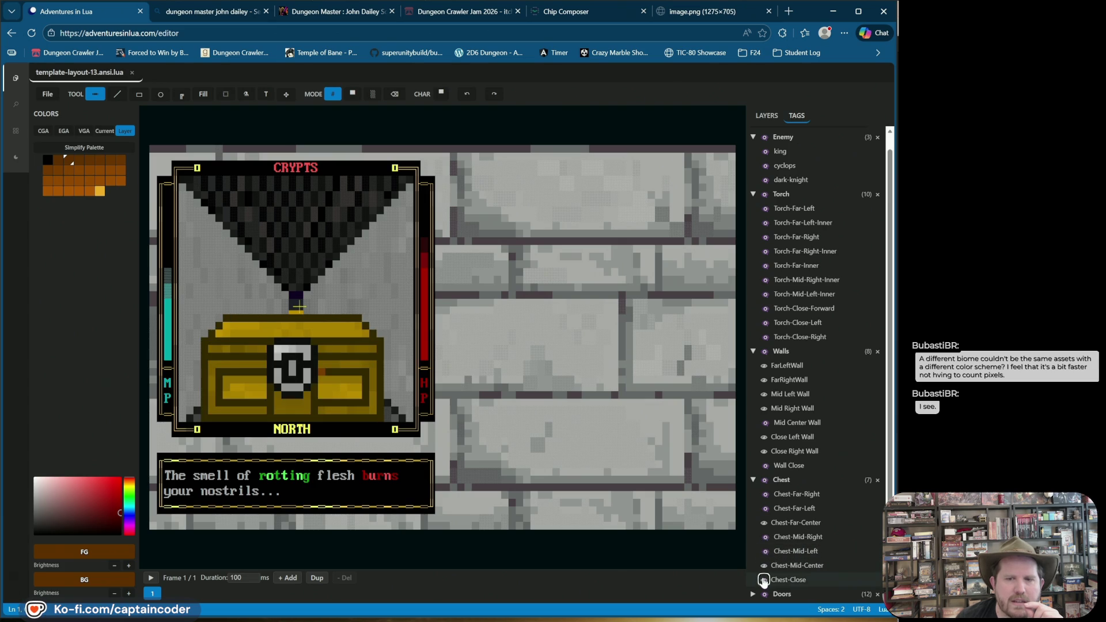
{"action": "left_click", "coordinate": [763, 580]}
{"action": "left_click", "coordinate": [764, 566]}
{"action": "left_click", "coordinate": [763, 566]}
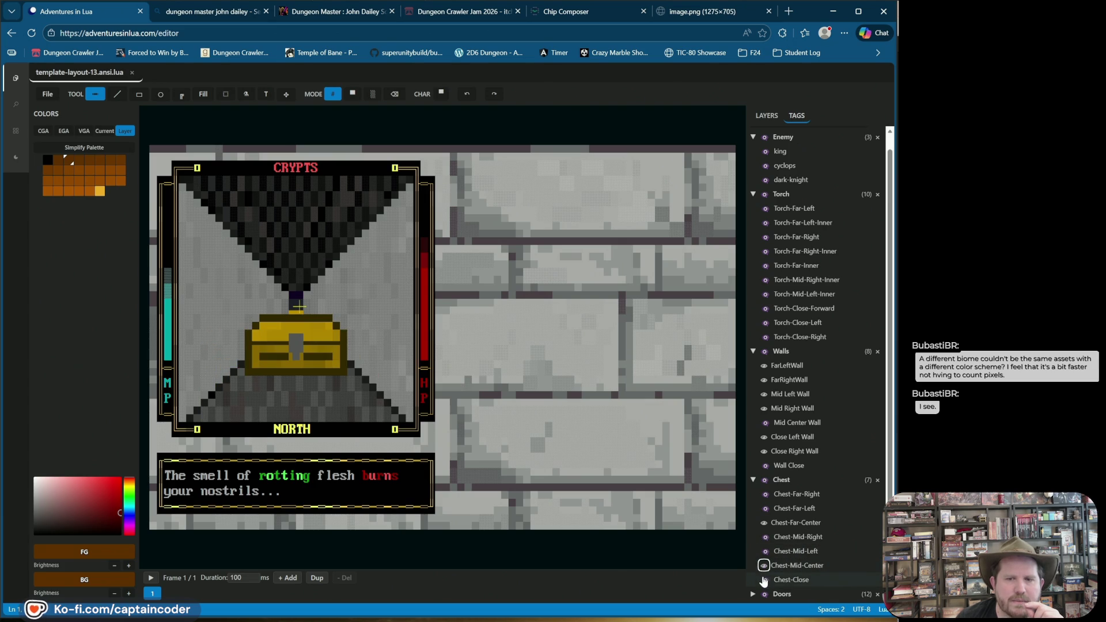
{"action": "left_click", "coordinate": [764, 580]}
{"action": "left_click", "coordinate": [764, 580]}
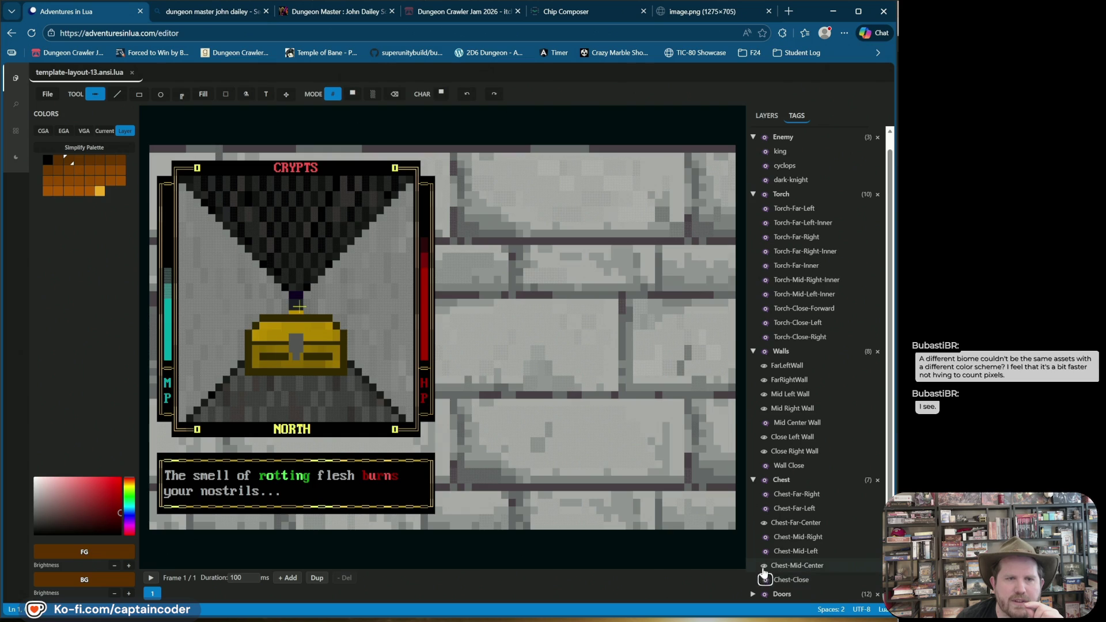
{"action": "left_click", "coordinate": [763, 565]}
{"action": "left_click", "coordinate": [764, 565]}
{"action": "left_click", "coordinate": [764, 580]}
{"action": "left_click", "coordinate": [764, 580]}
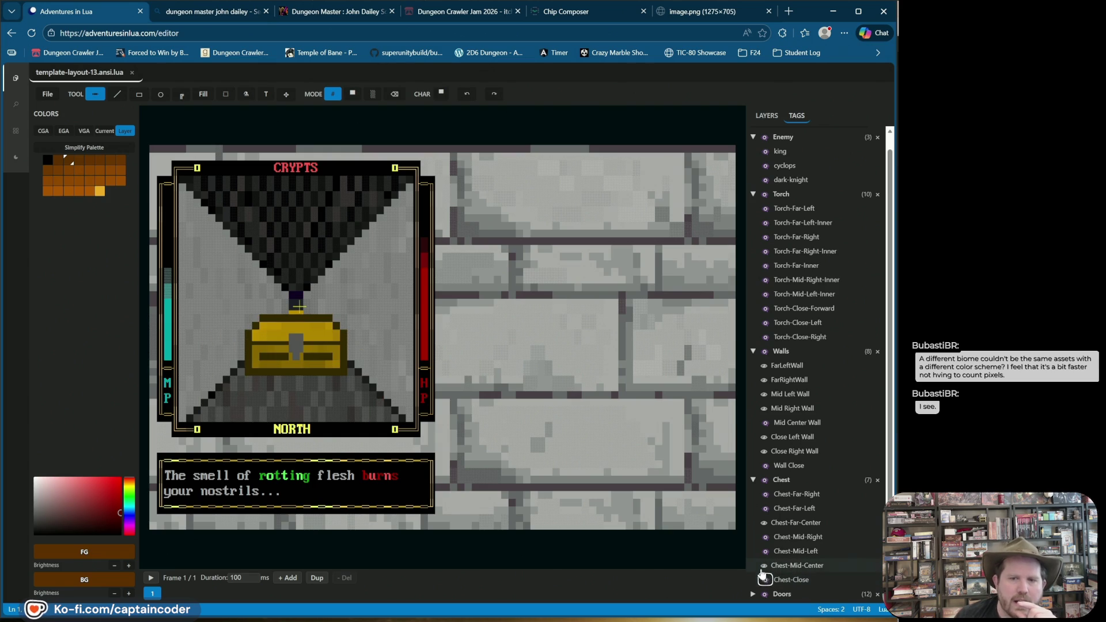
{"action": "left_click", "coordinate": [763, 565]}
{"action": "left_click", "coordinate": [764, 566]}
{"action": "left_click", "coordinate": [765, 580]}
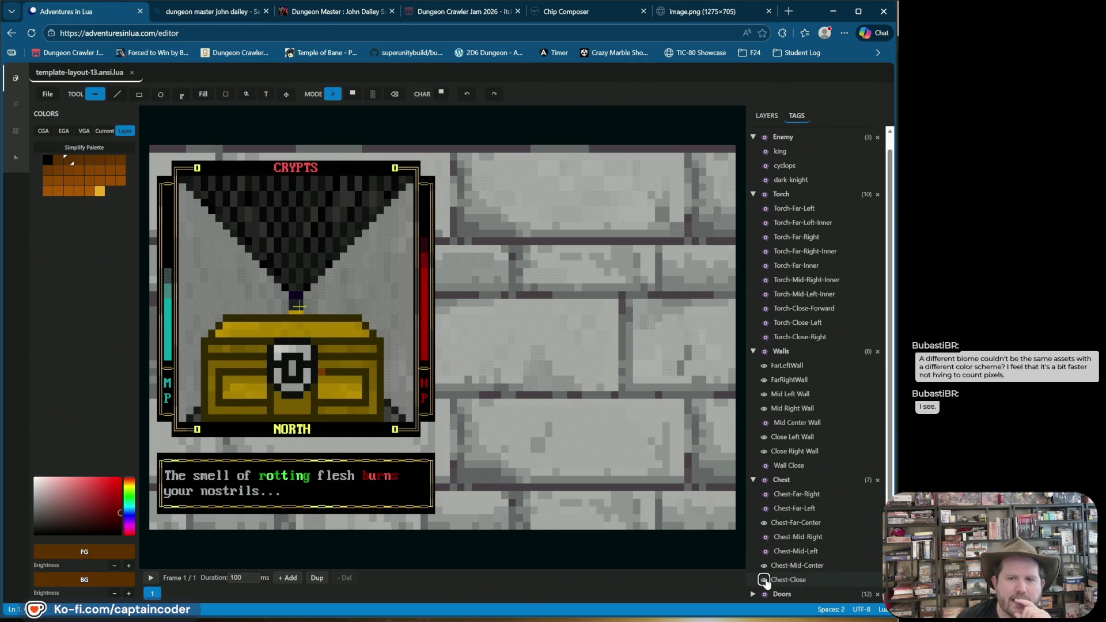
{"action": "left_click", "coordinate": [763, 580]}
{"action": "left_click", "coordinate": [764, 565]}
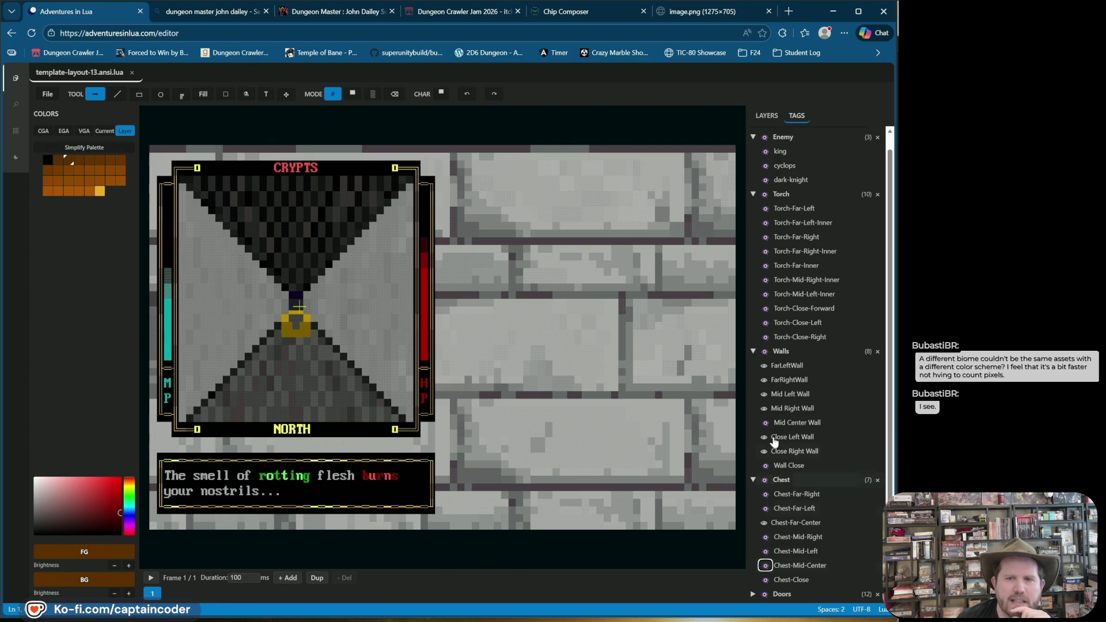
Collapse the Walls group, show the Torch-Close-Right torch, and hide all walls
{"action": "left_click", "coordinate": [770, 352]}
{"action": "left_click", "coordinate": [766, 352]}
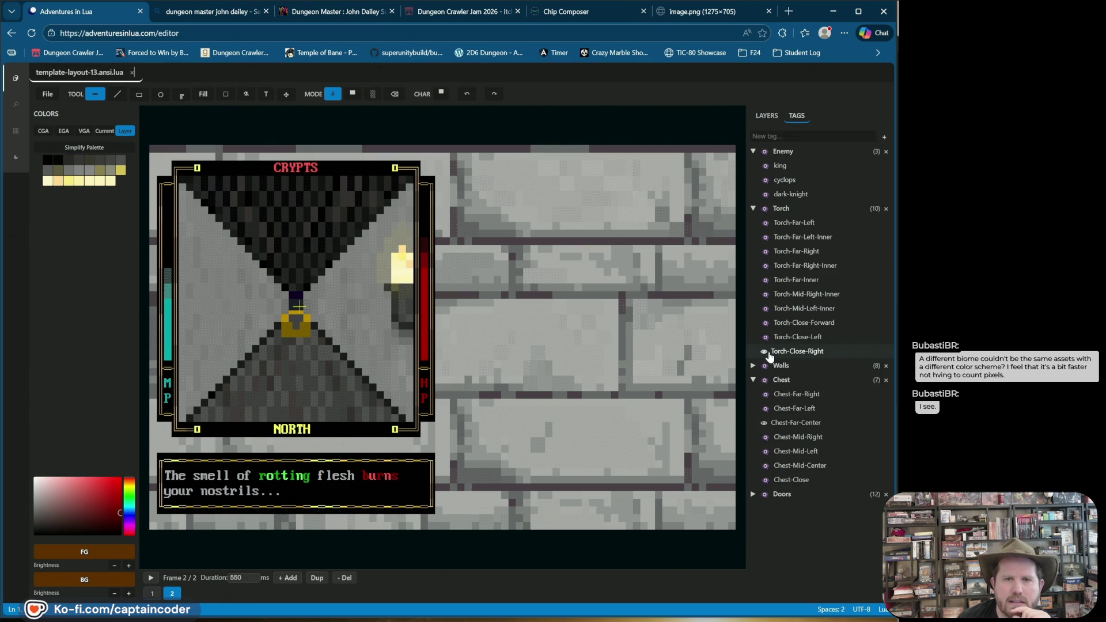
{"action": "left_click", "coordinate": [766, 352]}
{"action": "left_click", "coordinate": [765, 366]}
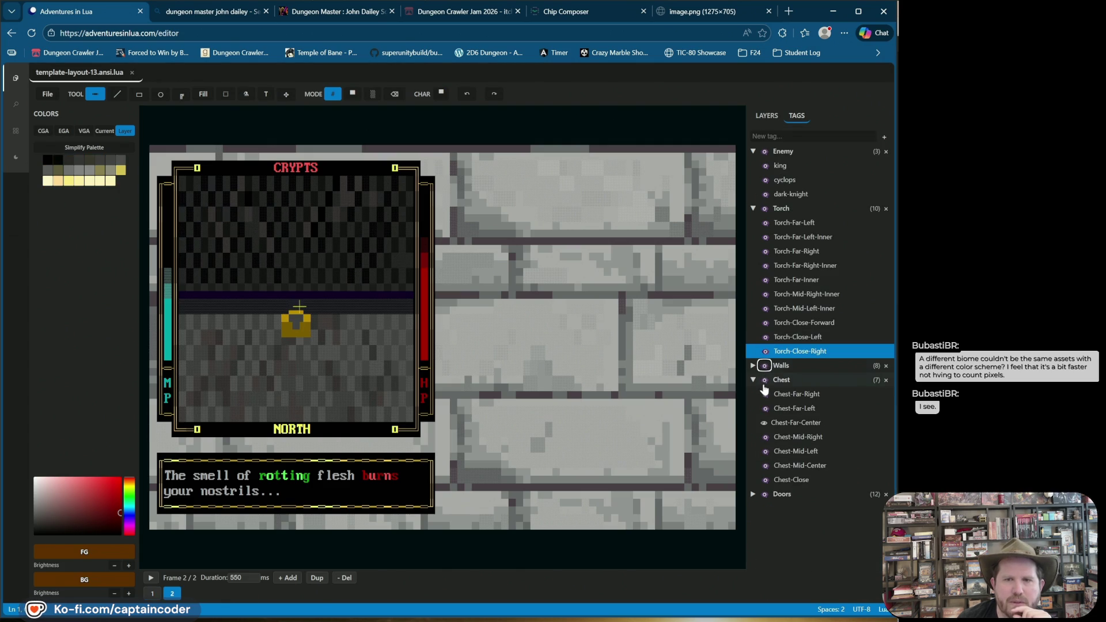
Show the far-left, far-right, mid-right, mid-left and large centre chests and inspect them on the canvas
{"action": "left_click", "coordinate": [764, 408]}
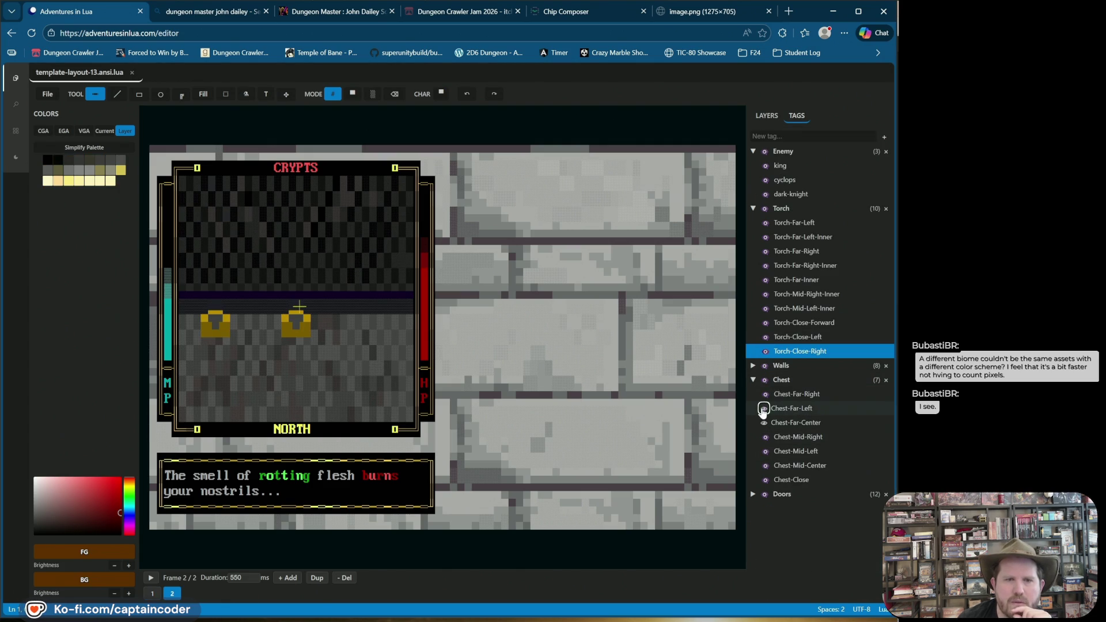
{"action": "left_click", "coordinate": [763, 395]}
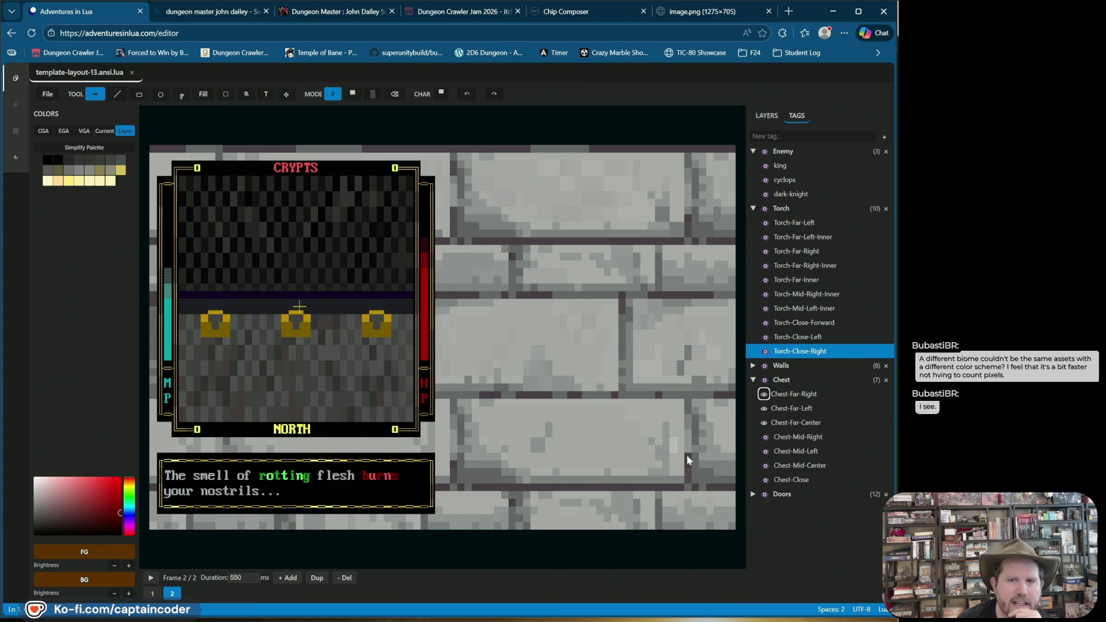
{"action": "left_click", "coordinate": [771, 438]}
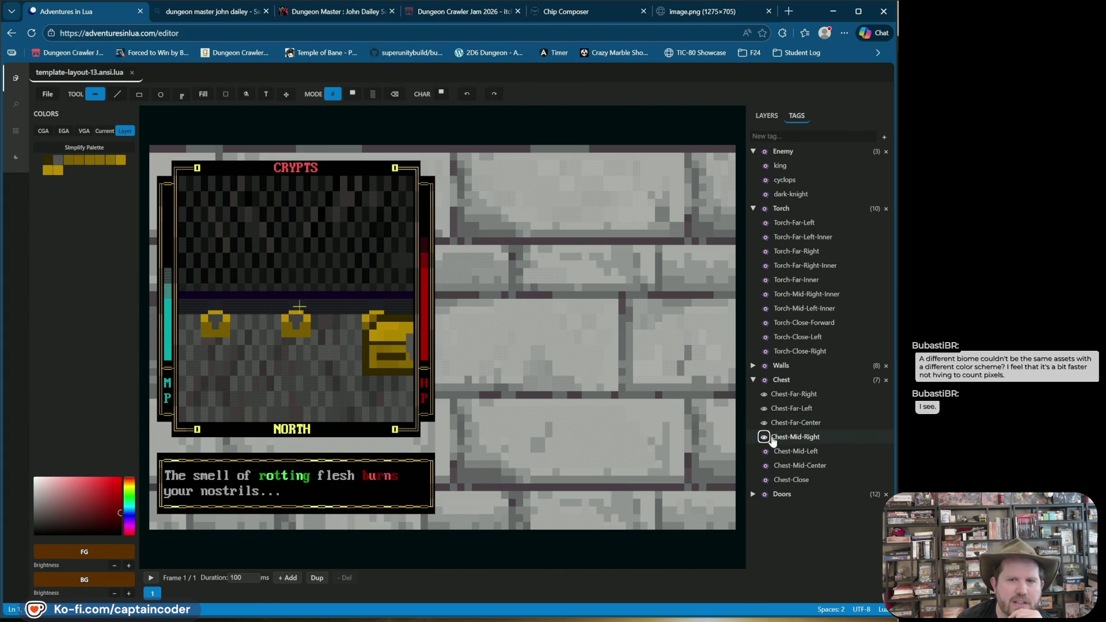
{"action": "left_click", "coordinate": [764, 451]}
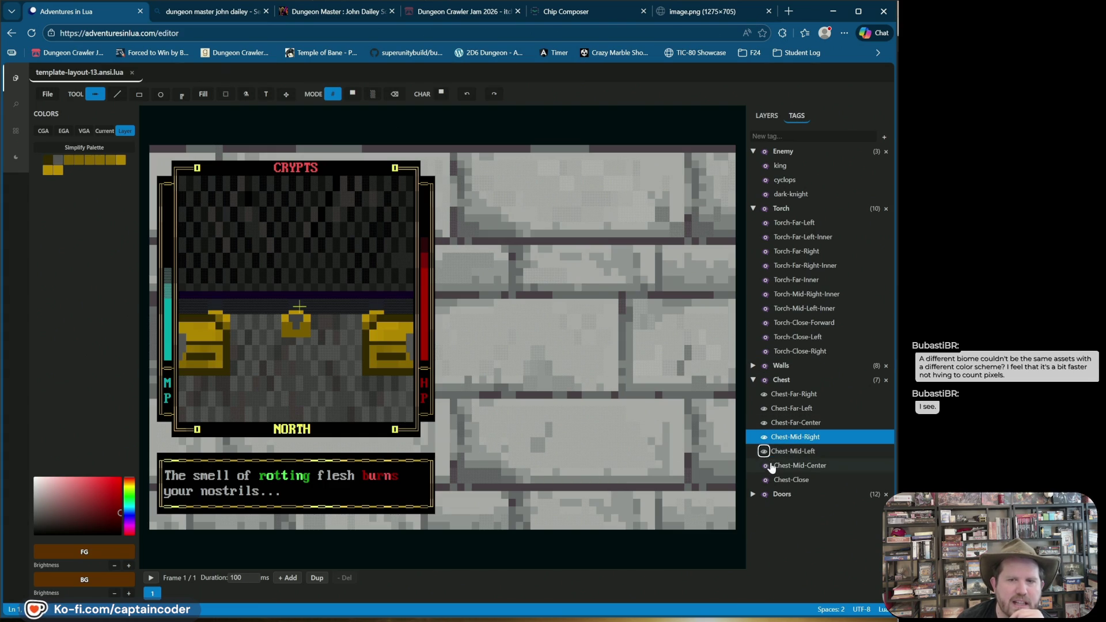
{"action": "left_click", "coordinate": [764, 465]}
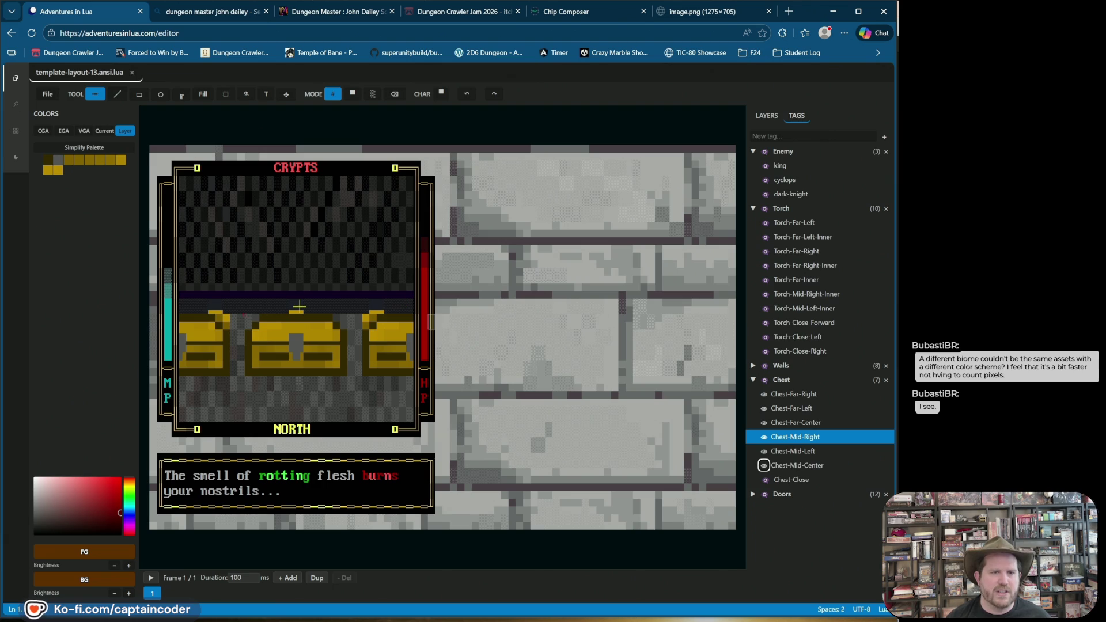
{"action": "left_click", "coordinate": [299, 306]}
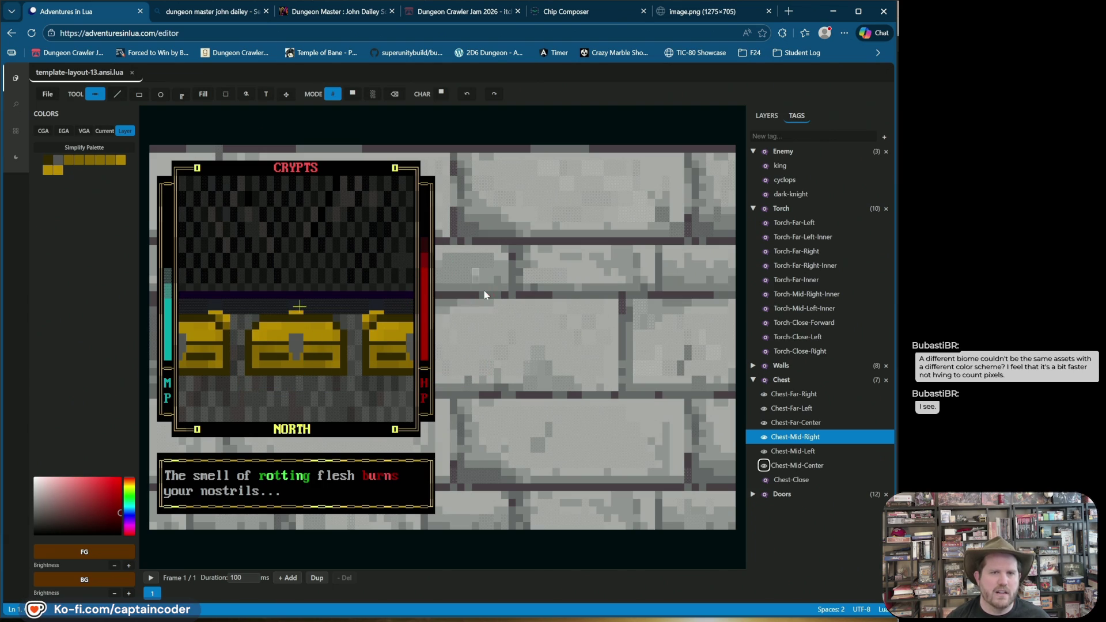
{"action": "mouse_move", "coordinate": [502, 326]}
{"action": "left_mouse_down"}
{"action": "mouse_move", "coordinate": [493, 370]}
{"action": "mouse_move", "coordinate": [504, 381]}
{"action": "left_mouse_up"}
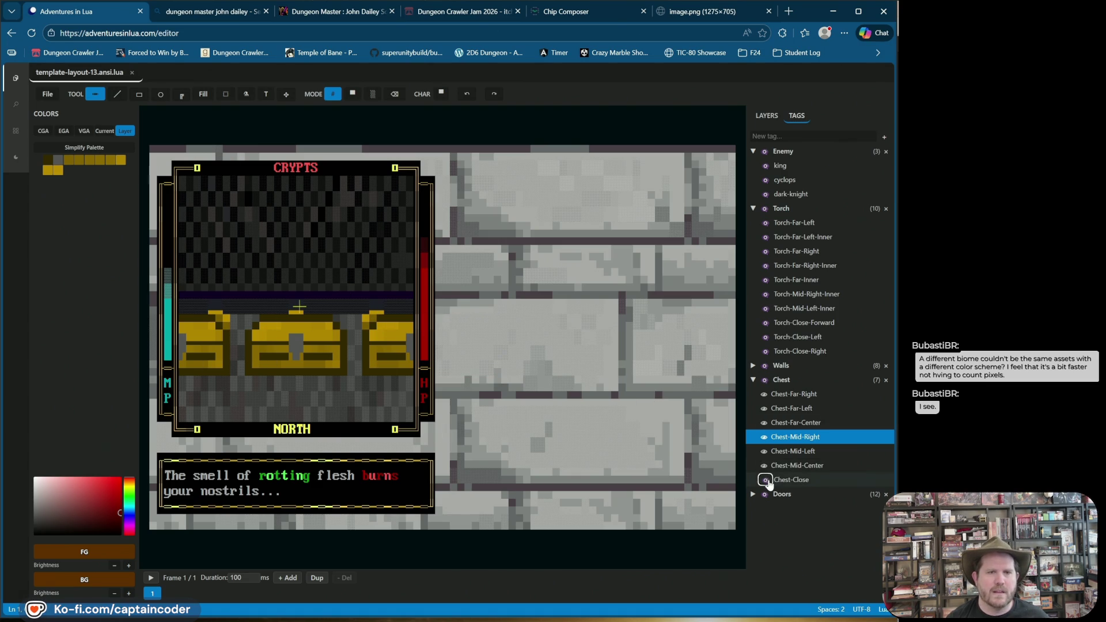
Hide the close-up, mid-distance, far and far-centre chests, then collapse the Chest group
{"action": "left_click", "coordinate": [765, 480]}
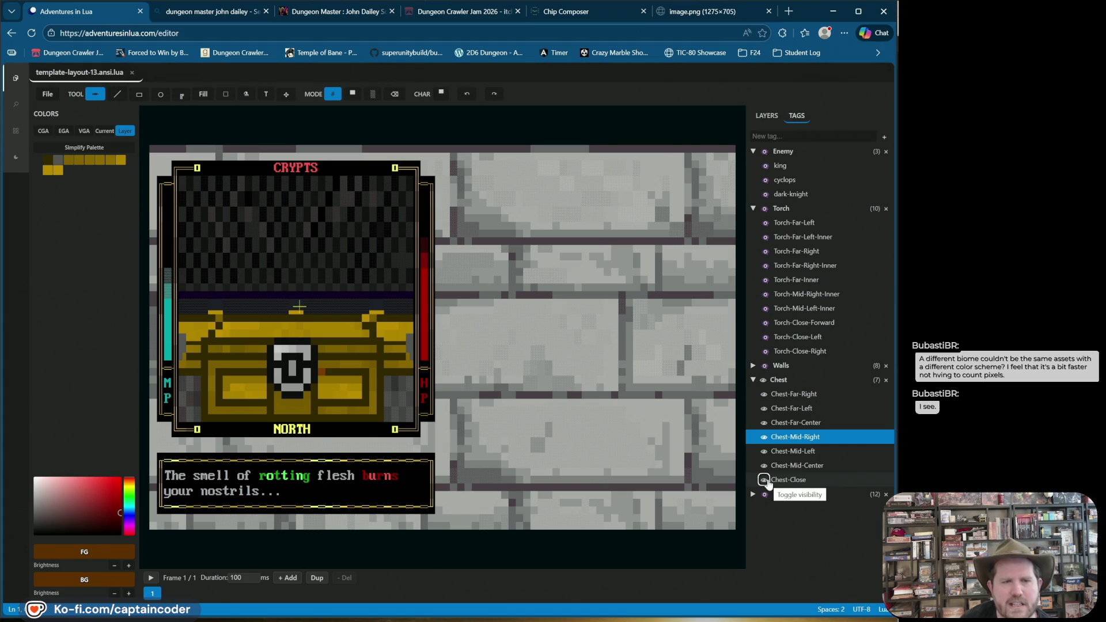
{"action": "left_click", "coordinate": [764, 480]}
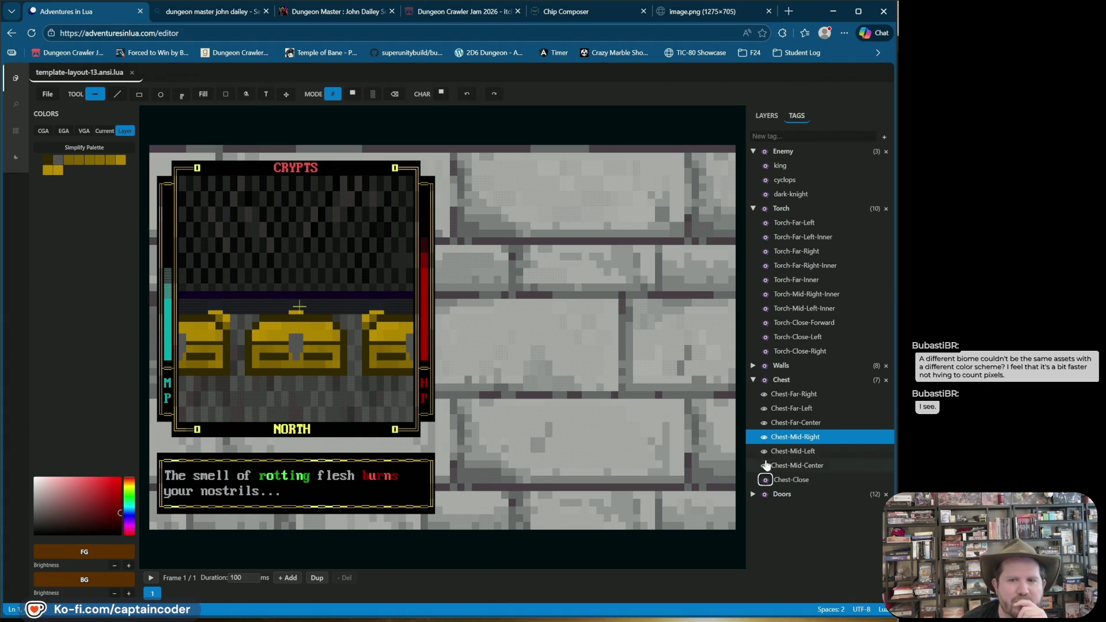
{"action": "left_click", "coordinate": [764, 451]}
{"action": "left_click", "coordinate": [763, 437]}
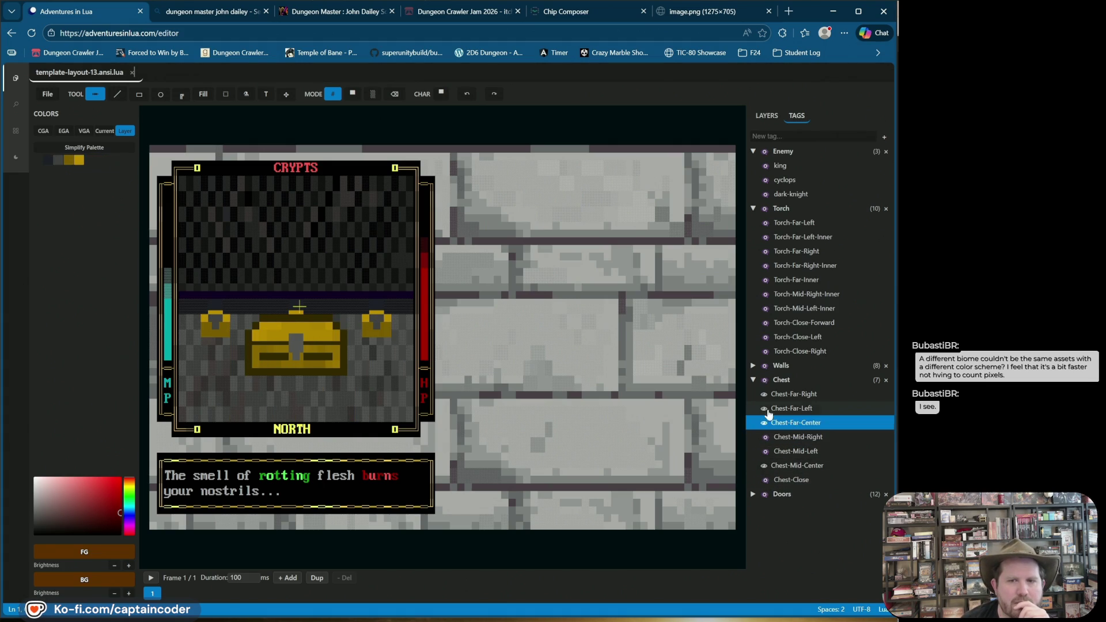
{"action": "left_click", "coordinate": [764, 394]}
{"action": "left_click", "coordinate": [764, 408]}
{"action": "left_click", "coordinate": [764, 422]}
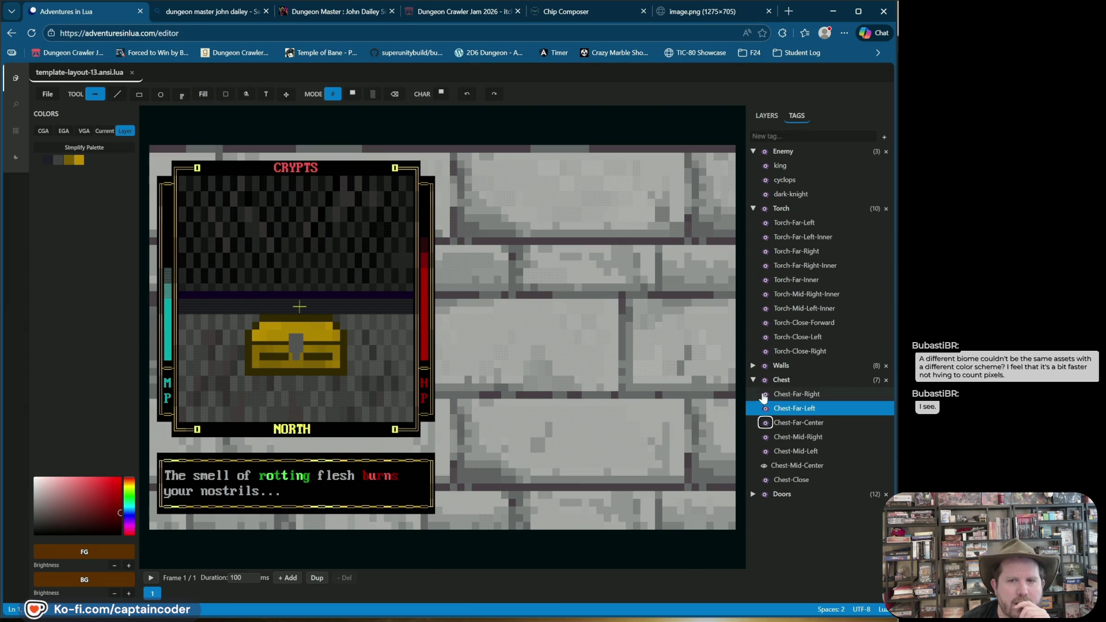
{"action": "left_click", "coordinate": [753, 380]}
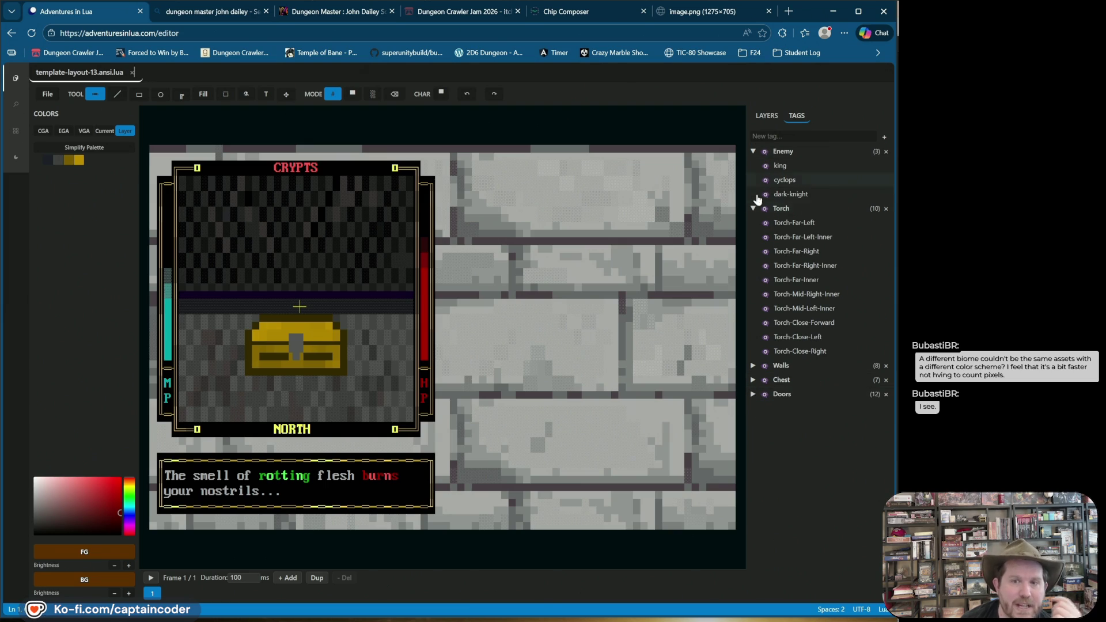
Hide the Chest-Mid-Center chest and show the cyclops enemy in the viewport
{"action": "left_click", "coordinate": [753, 380]}
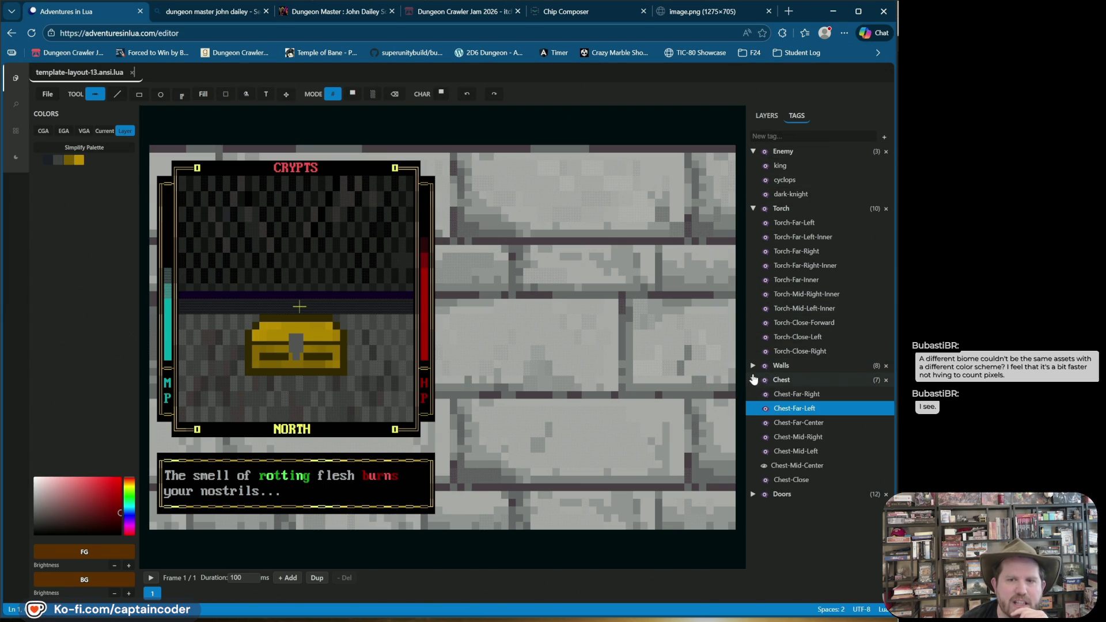
{"action": "left_click", "coordinate": [752, 365]}
{"action": "left_click", "coordinate": [752, 366]}
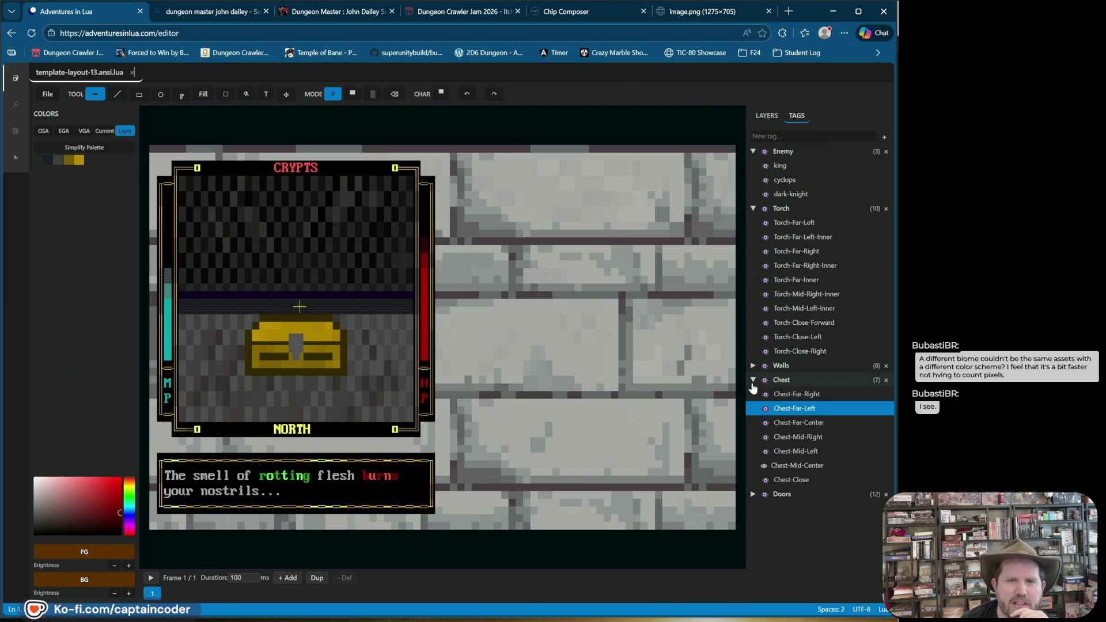
{"action": "left_click", "coordinate": [764, 466]}
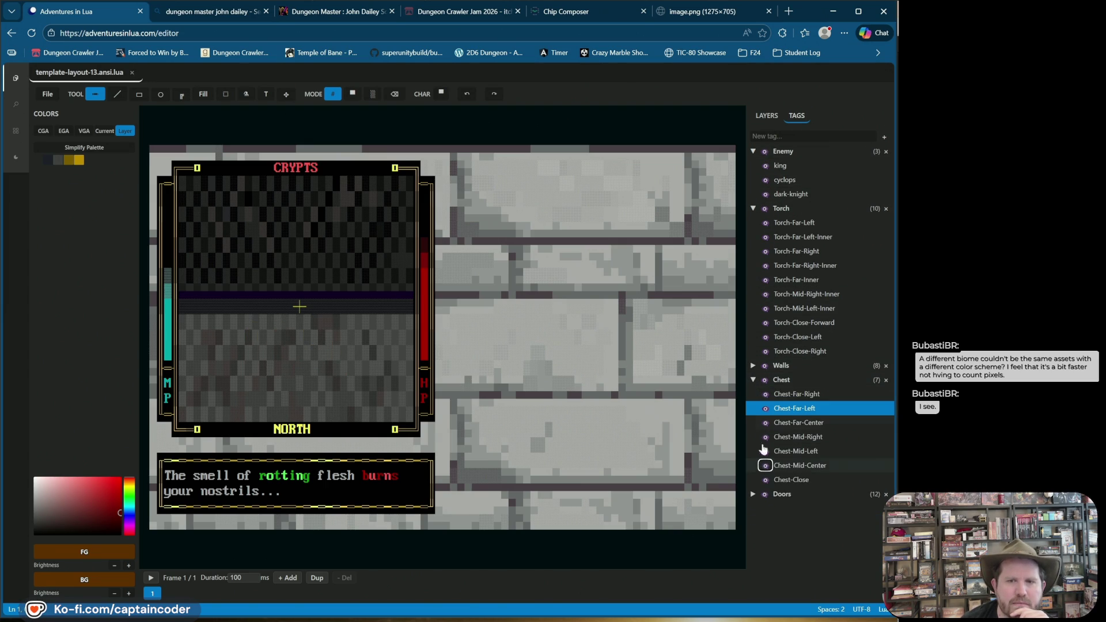
{"action": "left_click", "coordinate": [754, 380]}
{"action": "left_click", "coordinate": [765, 180]}
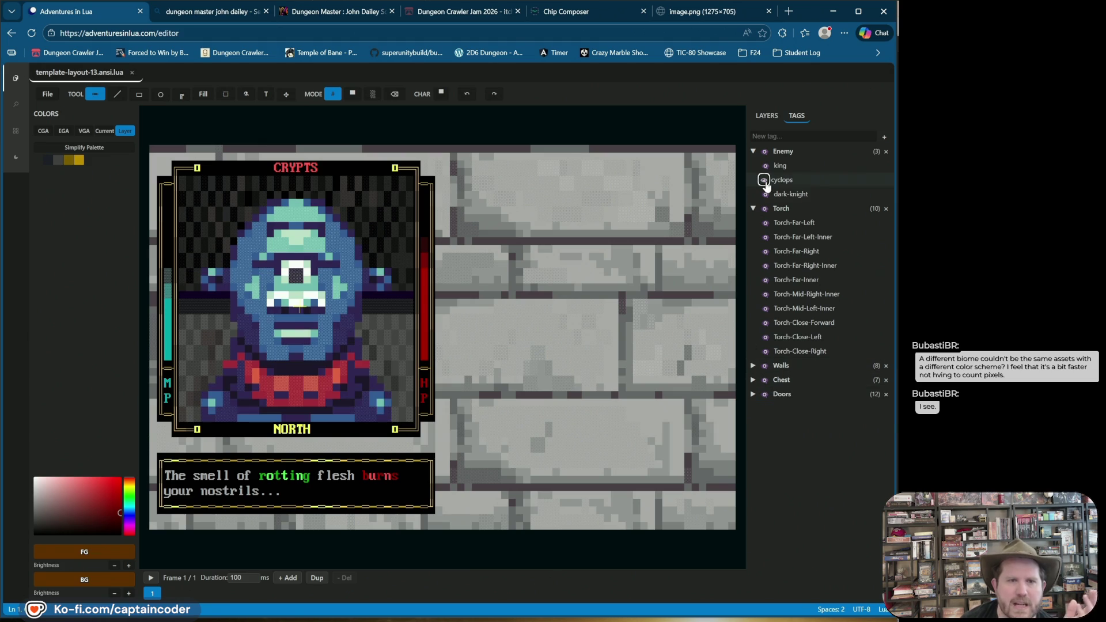
Play the cyclops preview and show Close Right, Mid Left and FarRightWall walls, leaving Mid Right Wall hidden
{"action": "key", "text": "space"}
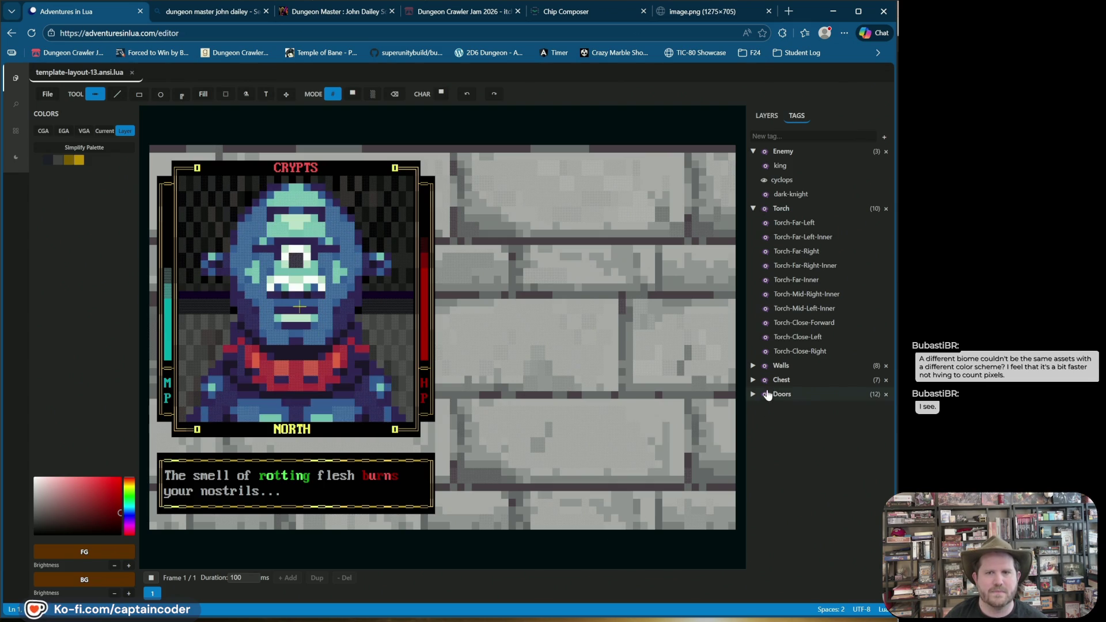
{"action": "left_click", "coordinate": [753, 367]}
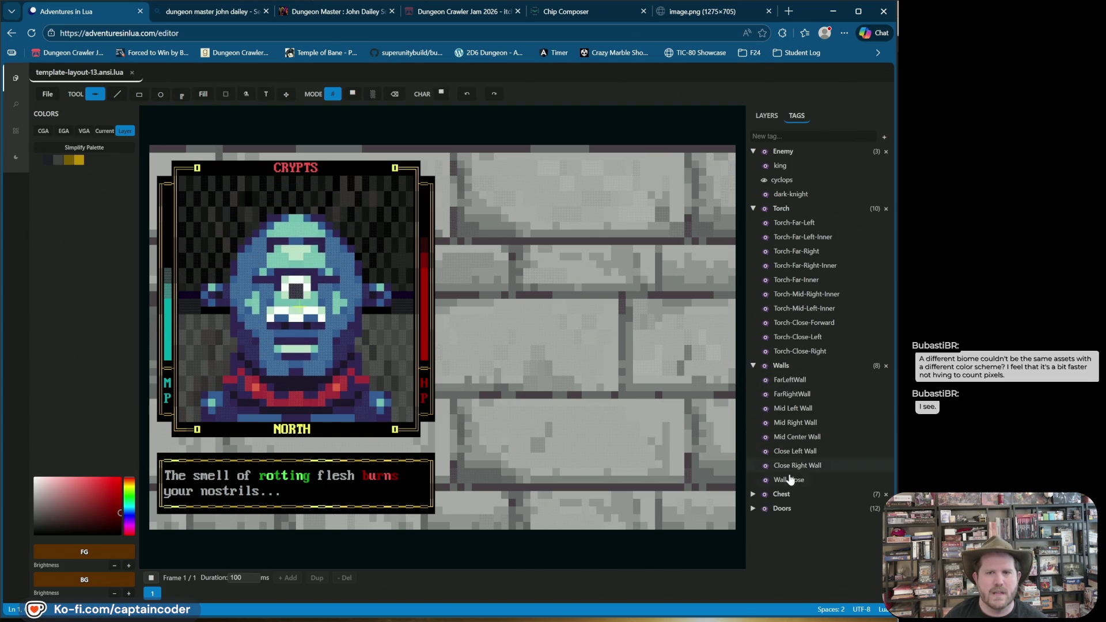
{"action": "left_click", "coordinate": [765, 466]}
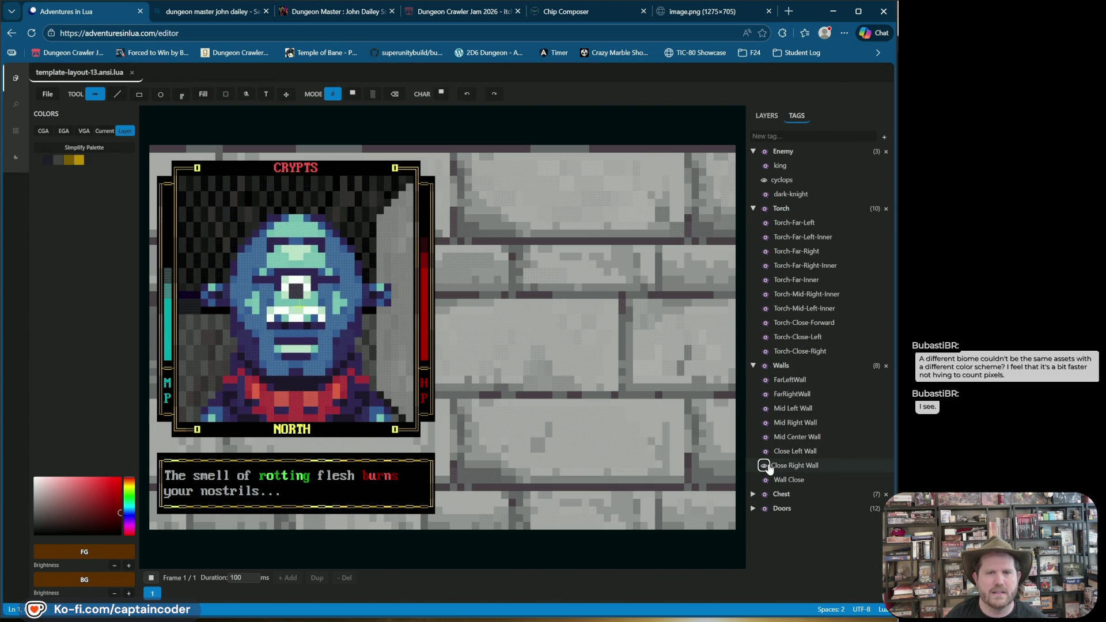
{"action": "left_click", "coordinate": [764, 424]}
{"action": "left_click", "coordinate": [764, 425]}
{"action": "left_click", "coordinate": [764, 409]}
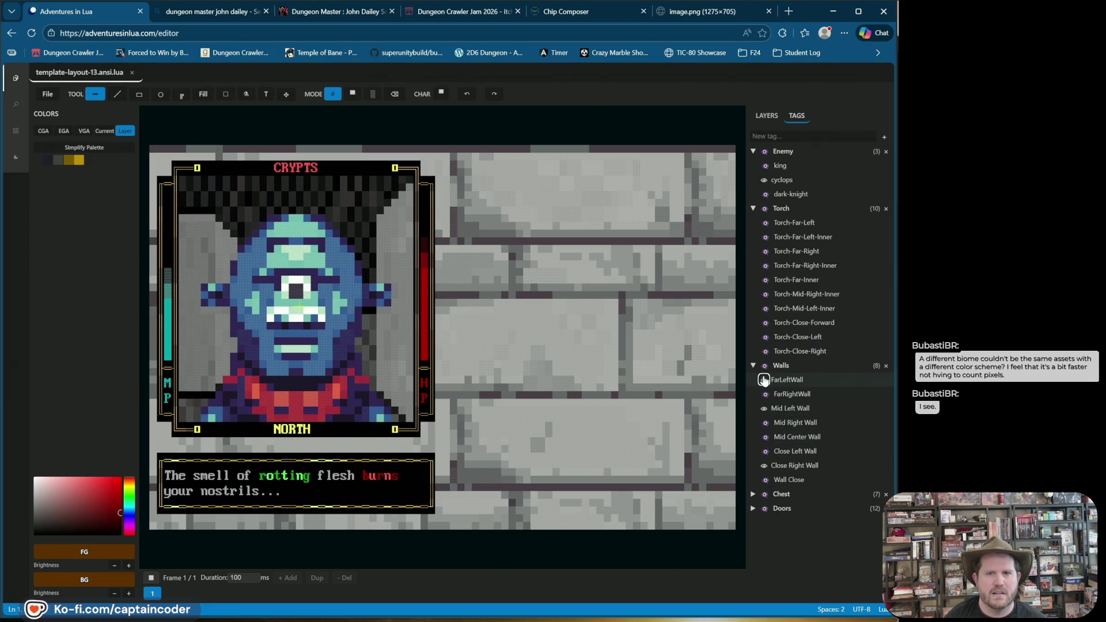
{"action": "left_click", "coordinate": [763, 394]}
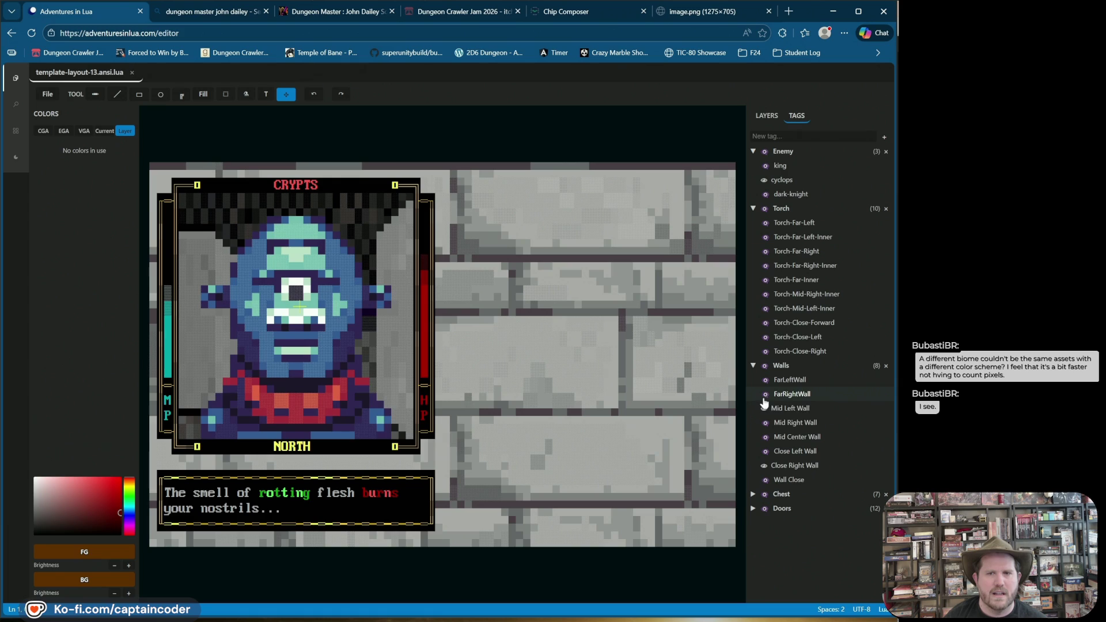
{"action": "left_click", "coordinate": [764, 396]}
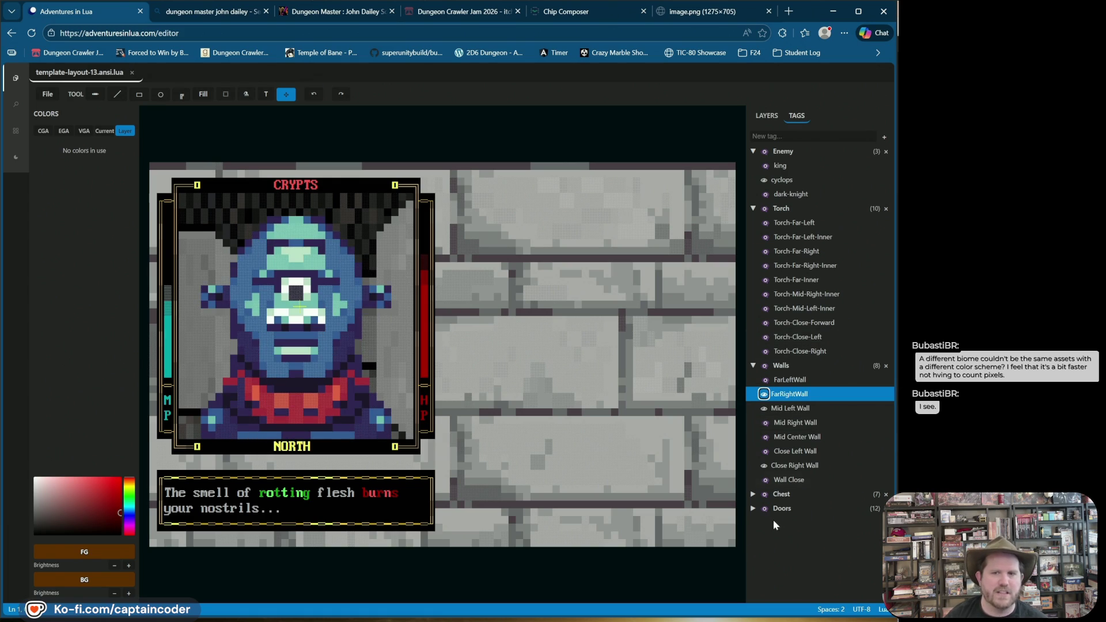
{"action": "left_click", "coordinate": [753, 508]}
Show the Mid-Left-Inner-Door, leaving the Close-Right-Inner-Door hidden after trying it
{"action": "scroll", "coordinate": [762, 480], "scroll_direction": "down", "scroll_amount": 2}
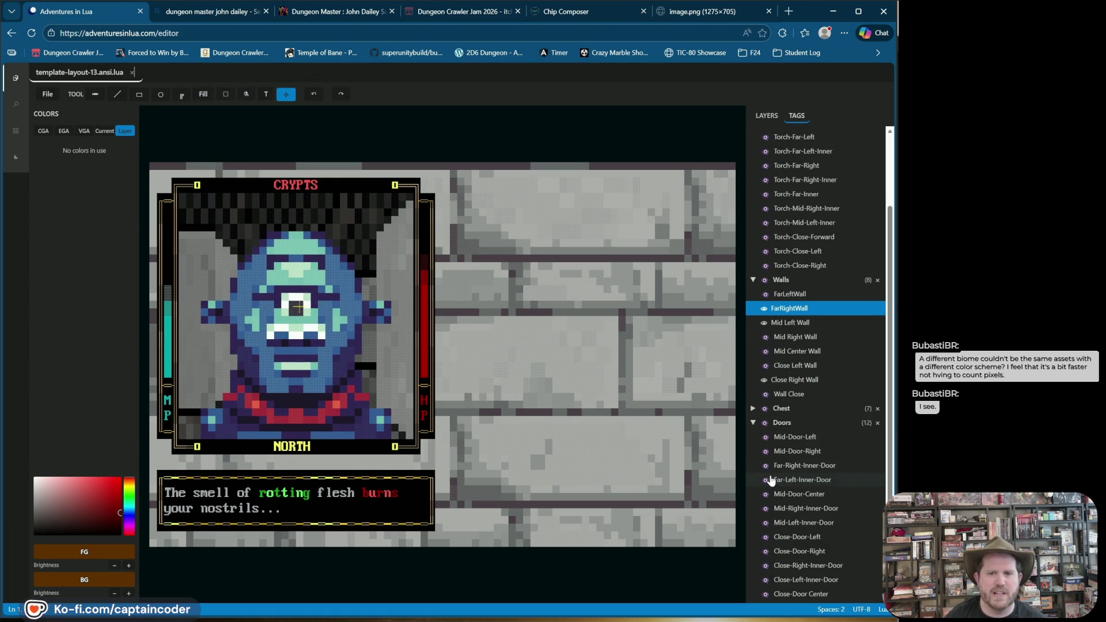
{"action": "left_click", "coordinate": [764, 571]}
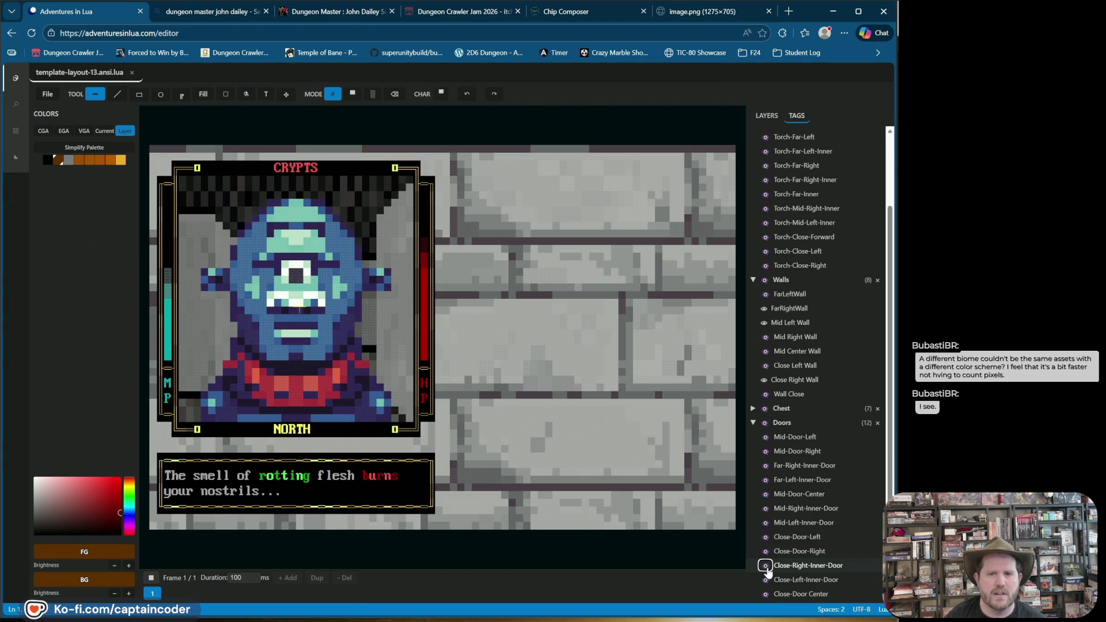
{"action": "left_click", "coordinate": [764, 565]}
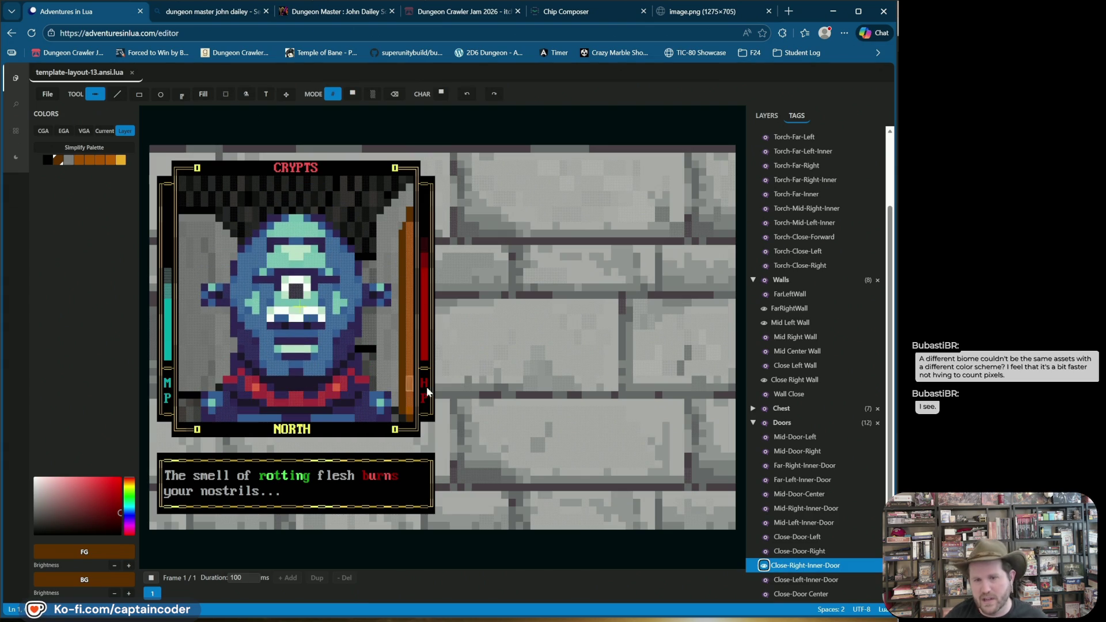
{"action": "left_click", "coordinate": [765, 522]}
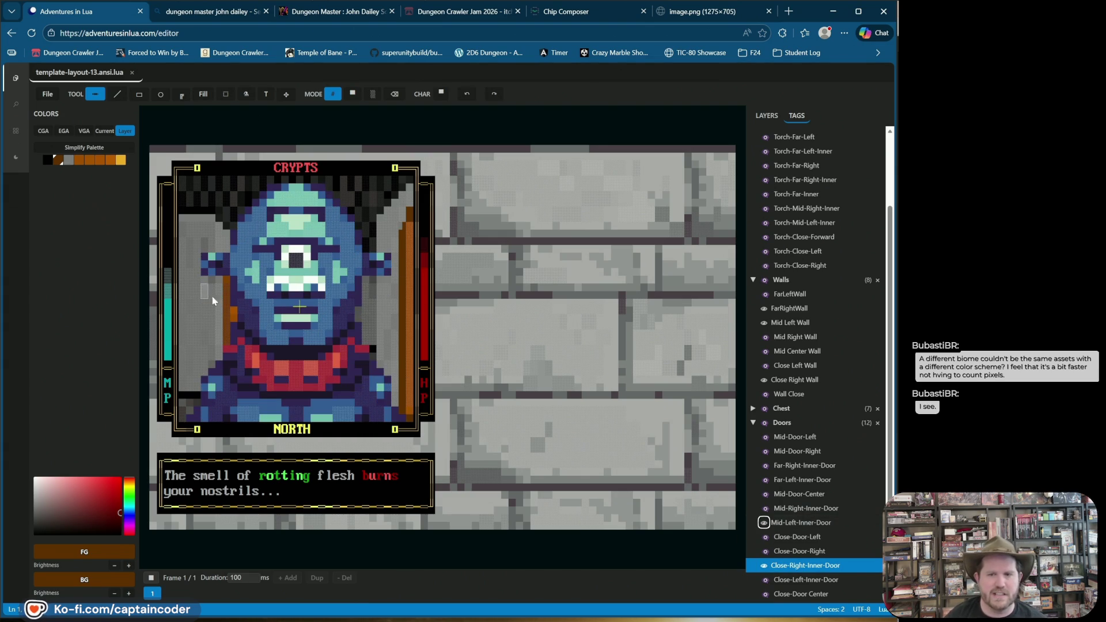
{"action": "left_click", "coordinate": [764, 566]}
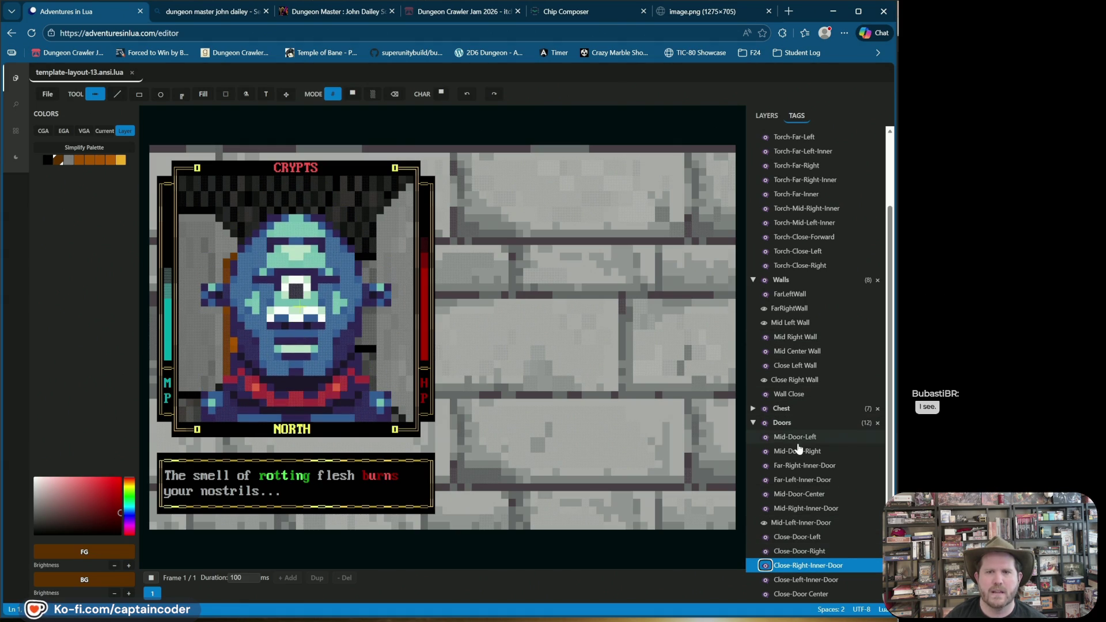
Show the Chest-Mid-Right chest and the Torch-Close-Right torch beside the cyclops
{"action": "left_click", "coordinate": [752, 408]}
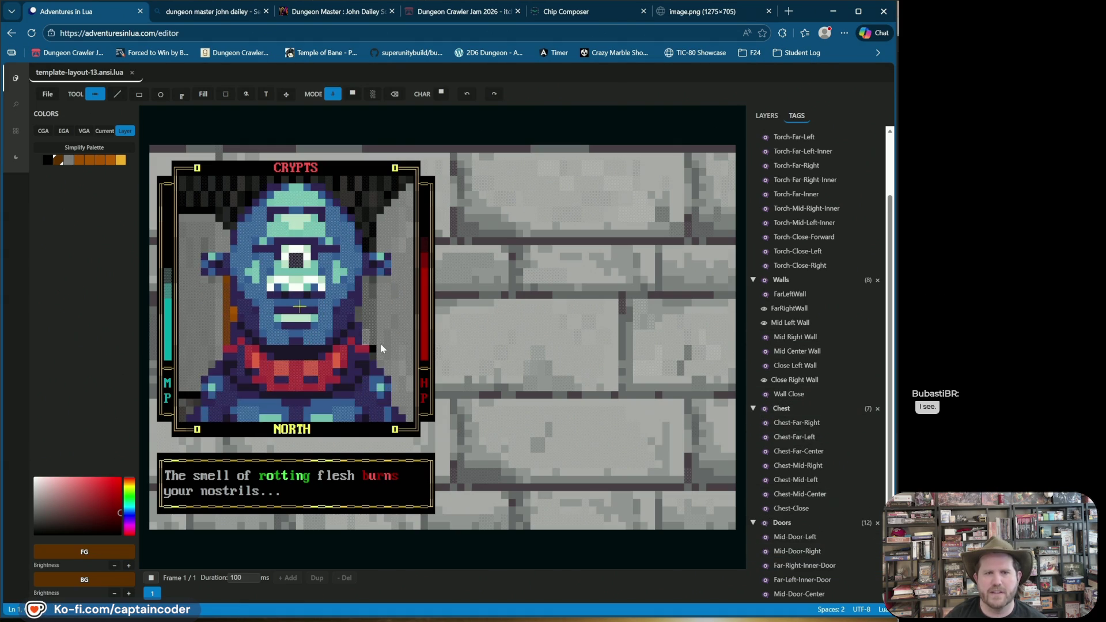
{"action": "left_click", "coordinate": [764, 465]}
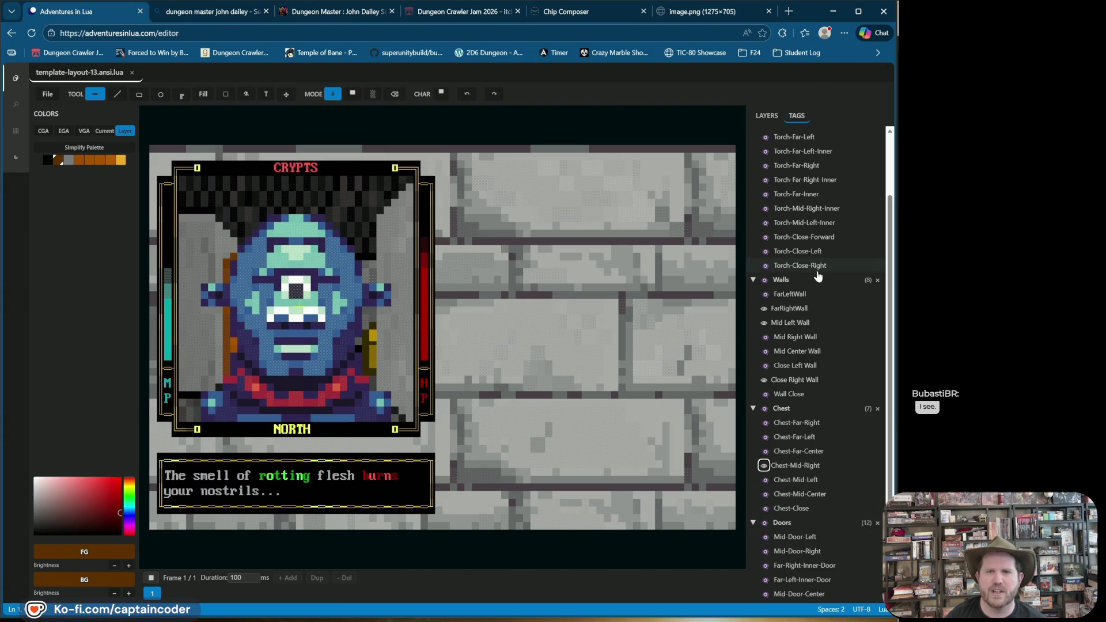
{"action": "scroll", "coordinate": [794, 323], "scroll_direction": "up", "scroll_amount": 2}
{"action": "left_click", "coordinate": [766, 351]}
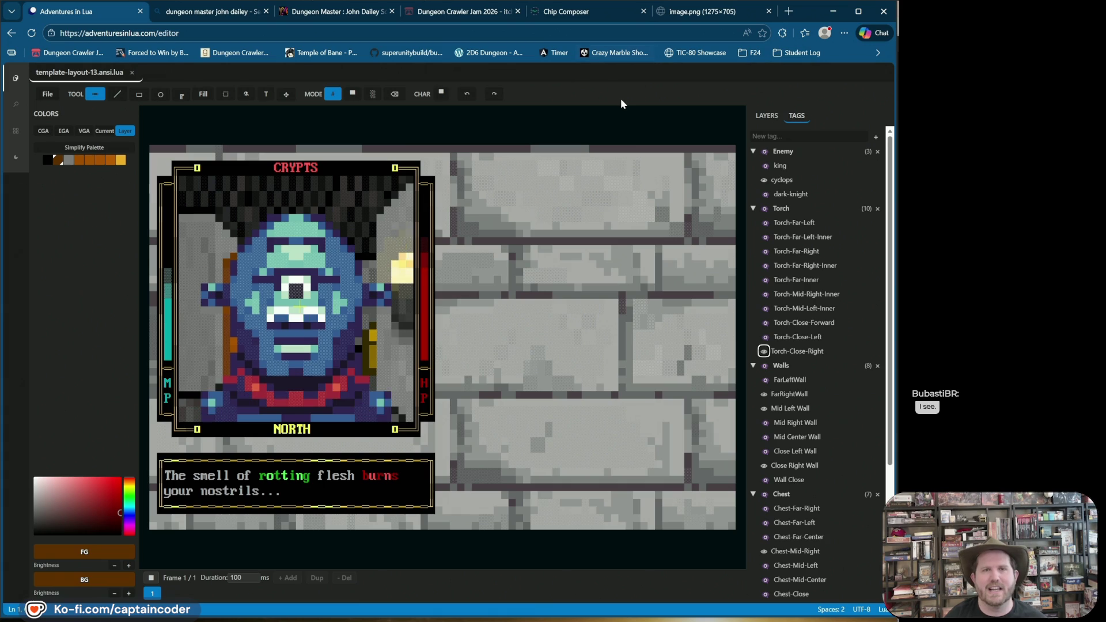
{"action": "left_click", "coordinate": [45, 95]}
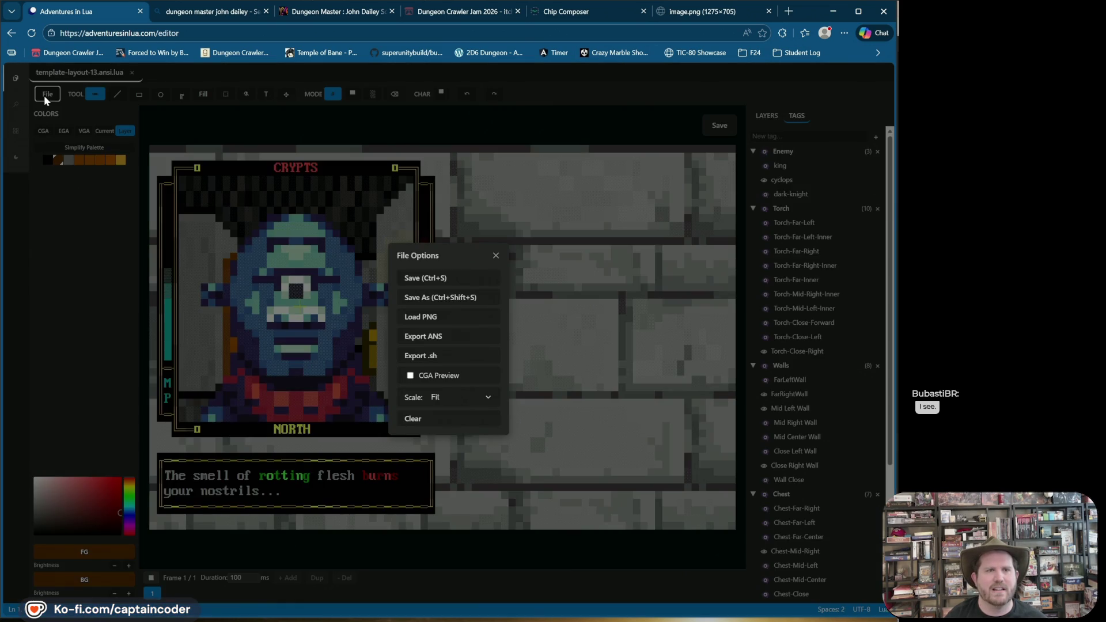
Change the canvas preview scale from Fit to Integer 1x
{"action": "left_click", "coordinate": [453, 406]}
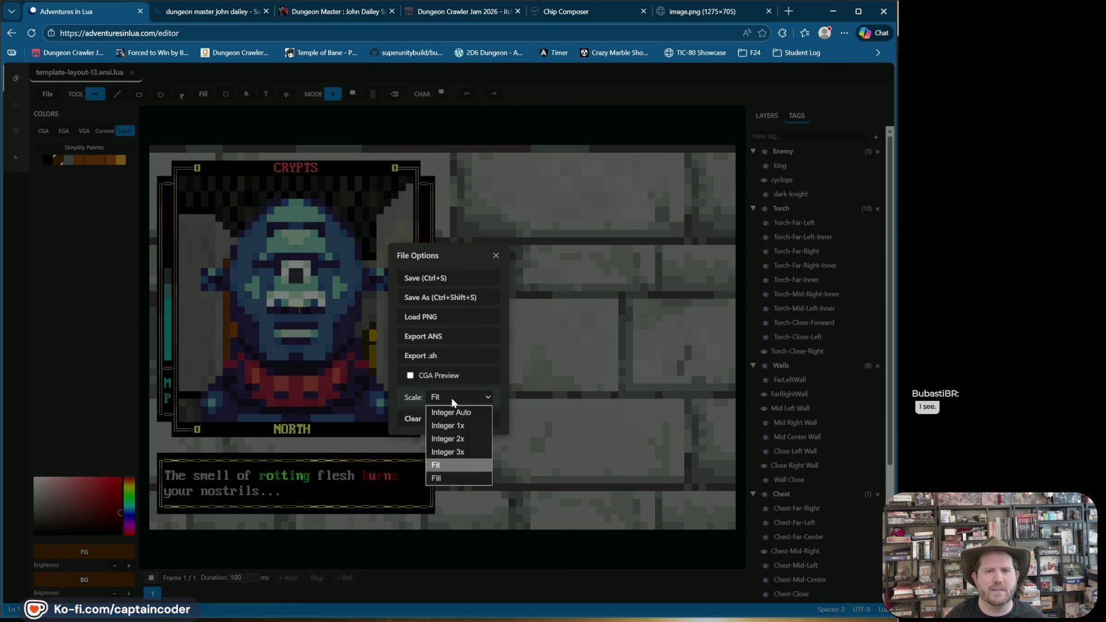
{"action": "left_click", "coordinate": [455, 425]}
{"action": "left_click", "coordinate": [563, 153]}
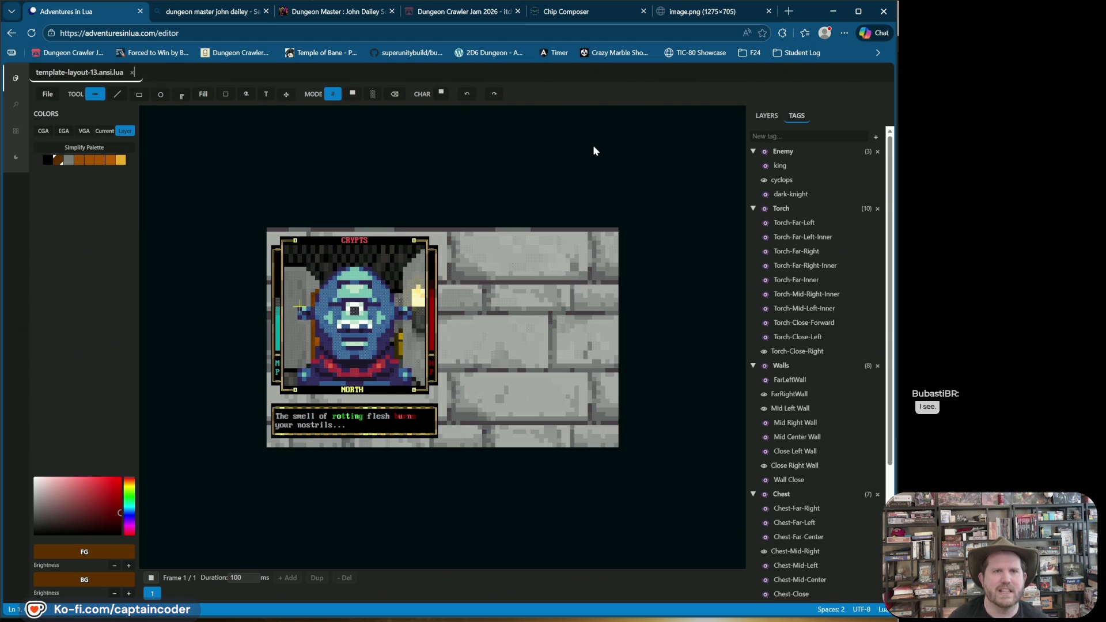
With the Flip tool, select the Torch-Far-Left-Inner and Torch-Far-Right torch tags
{"action": "mouse_move", "coordinate": [291, 98]}
{"action": "left_click", "coordinate": [297, 124]}
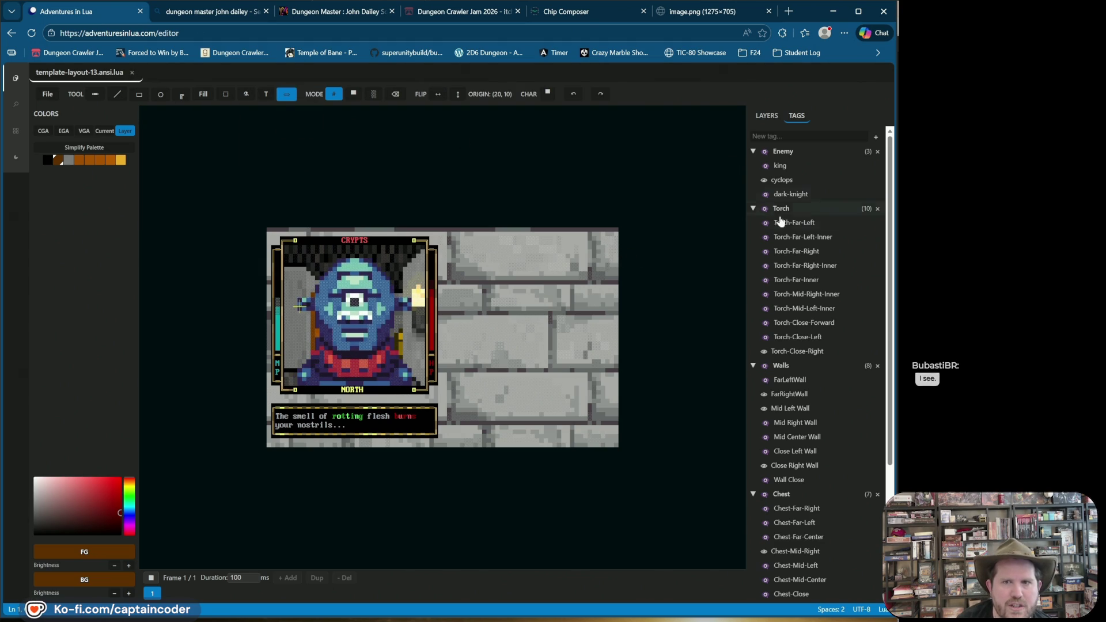
{"action": "left_click", "coordinate": [784, 237]}
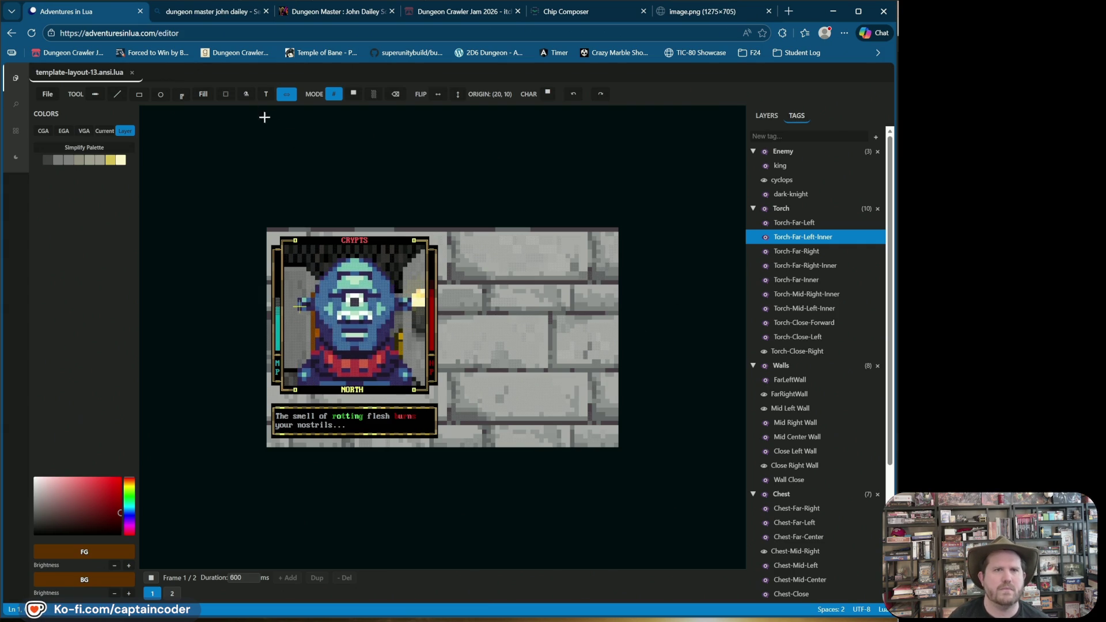
{"action": "left_click", "coordinate": [812, 251]}
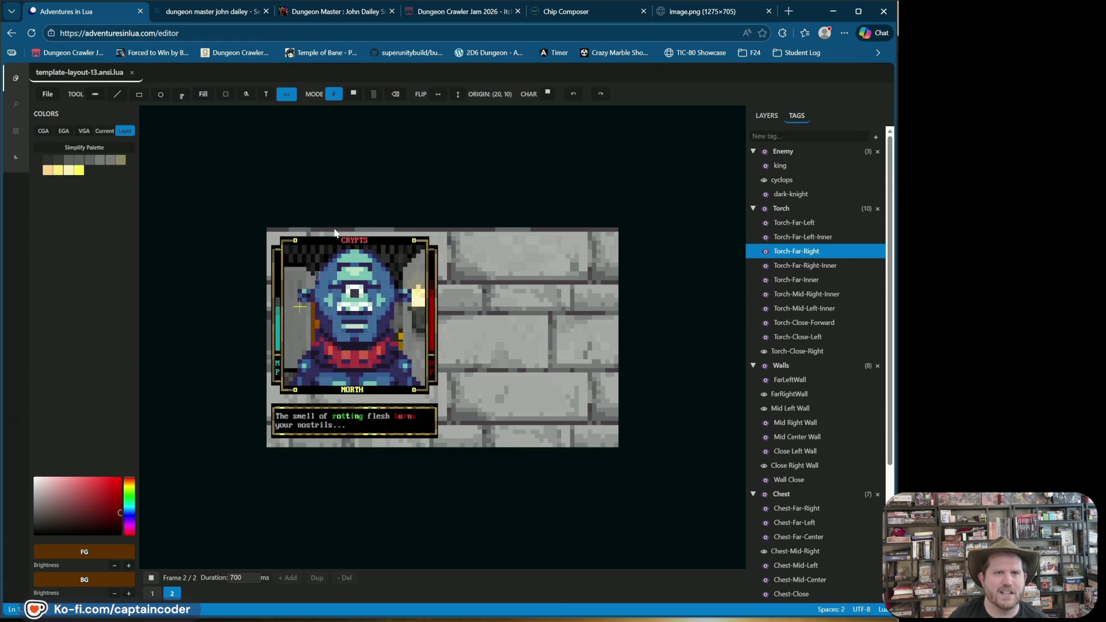
Switch to block drawing mode, select the cyclops sprite, and pause the animation
{"action": "mouse_move", "coordinate": [297, 104]}
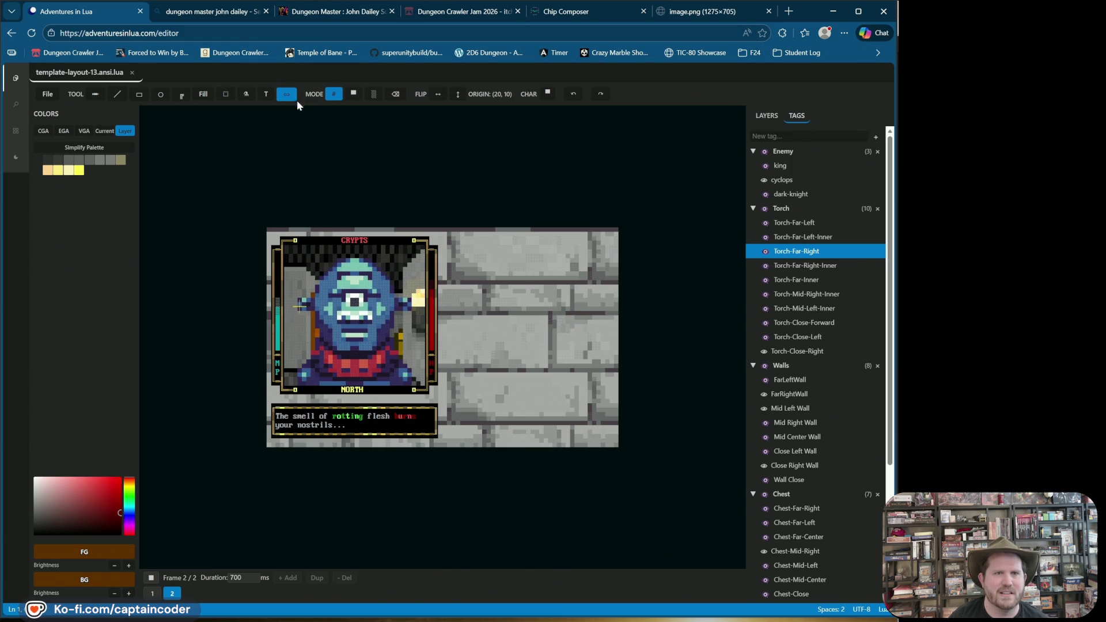
{"action": "left_click", "coordinate": [354, 95]}
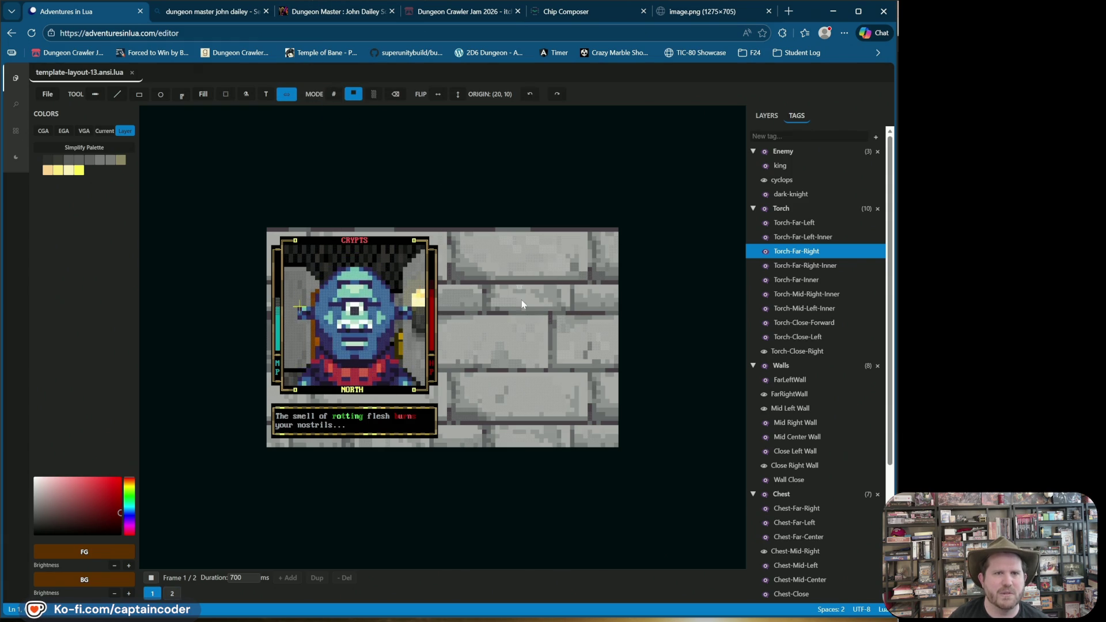
{"action": "left_click", "coordinate": [775, 252]}
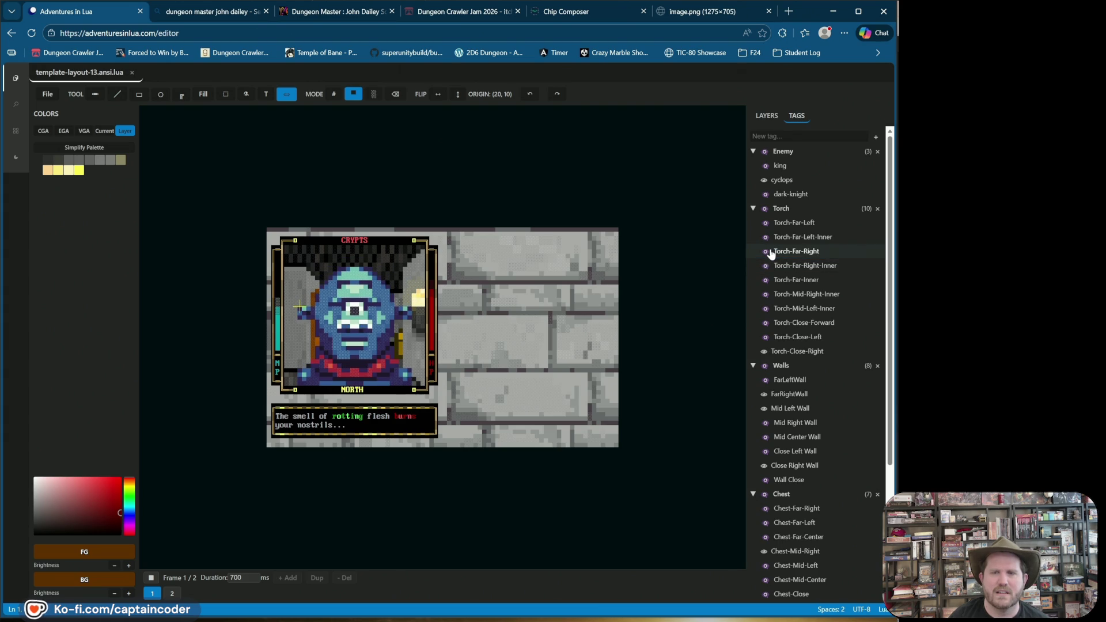
{"action": "left_click", "coordinate": [775, 252]}
{"action": "left_click", "coordinate": [787, 183]}
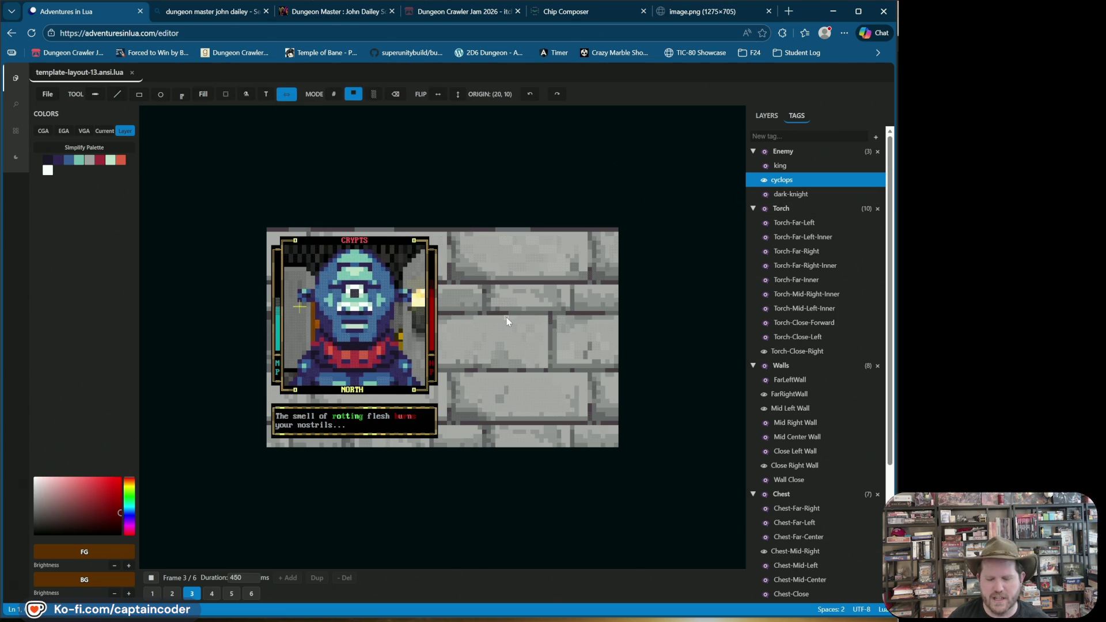
{"action": "key", "text": "space"}
{"action": "key", "text": "space"}
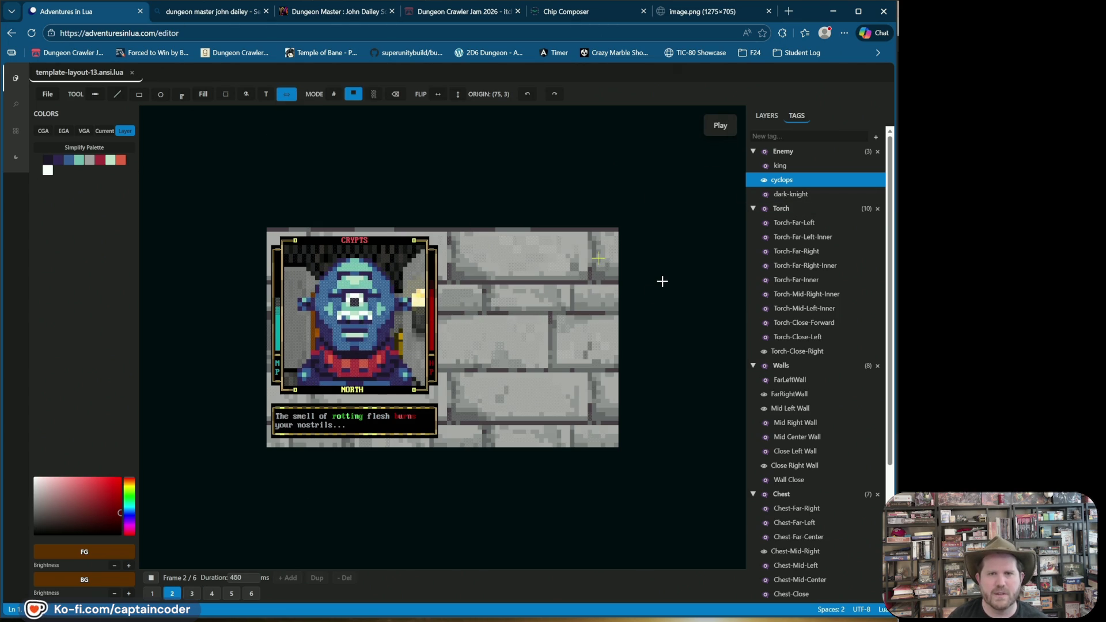
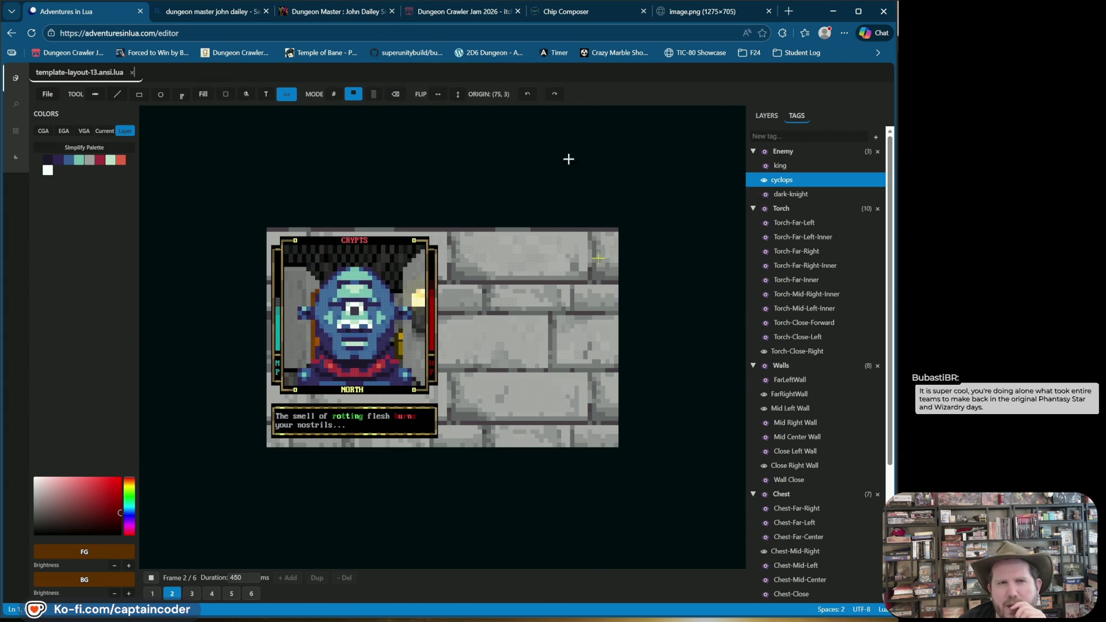
Pause the crypt animation on frame 6 and bring the notes window into view
{"action": "key", "text": "space"}
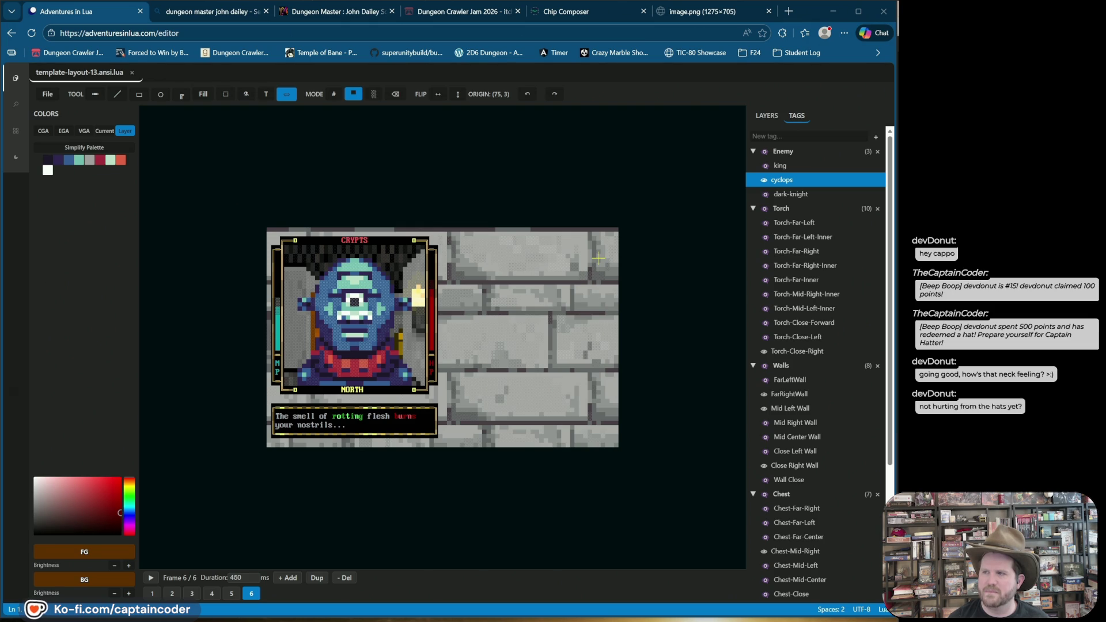
{"action": "key", "text": "alt+Tab"}
{"action": "left_click_drag", "start_coordinate": [362, 103], "coordinate": [555, 130]}
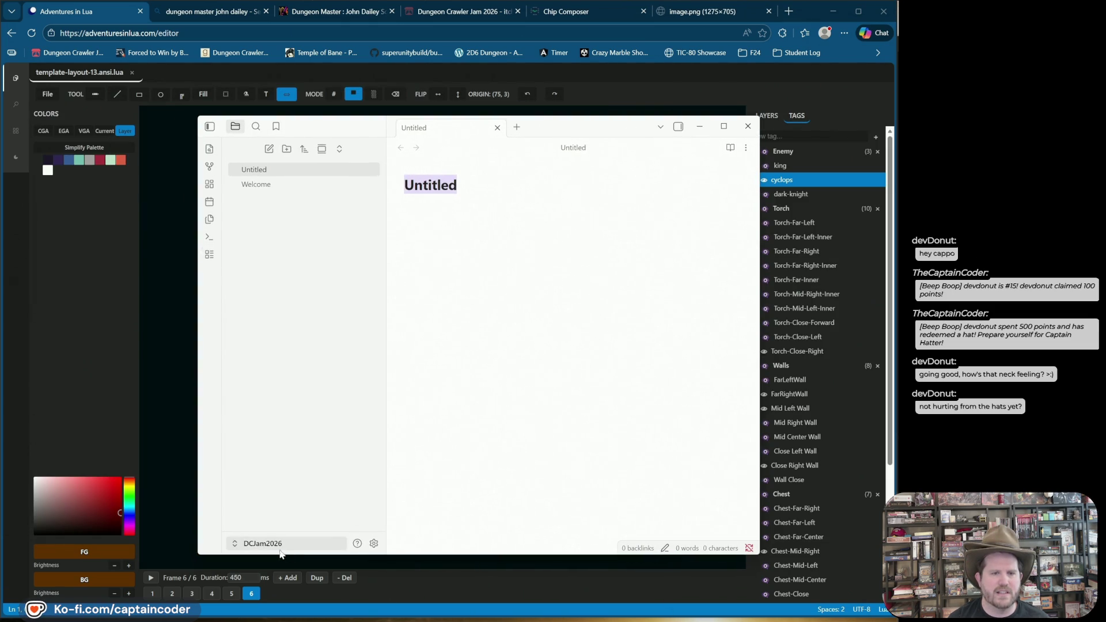
Turn on community plugins in the DCJam2026 vault's Obsidian settings
{"action": "left_click", "coordinate": [310, 544]}
{"action": "left_click", "coordinate": [374, 543]}
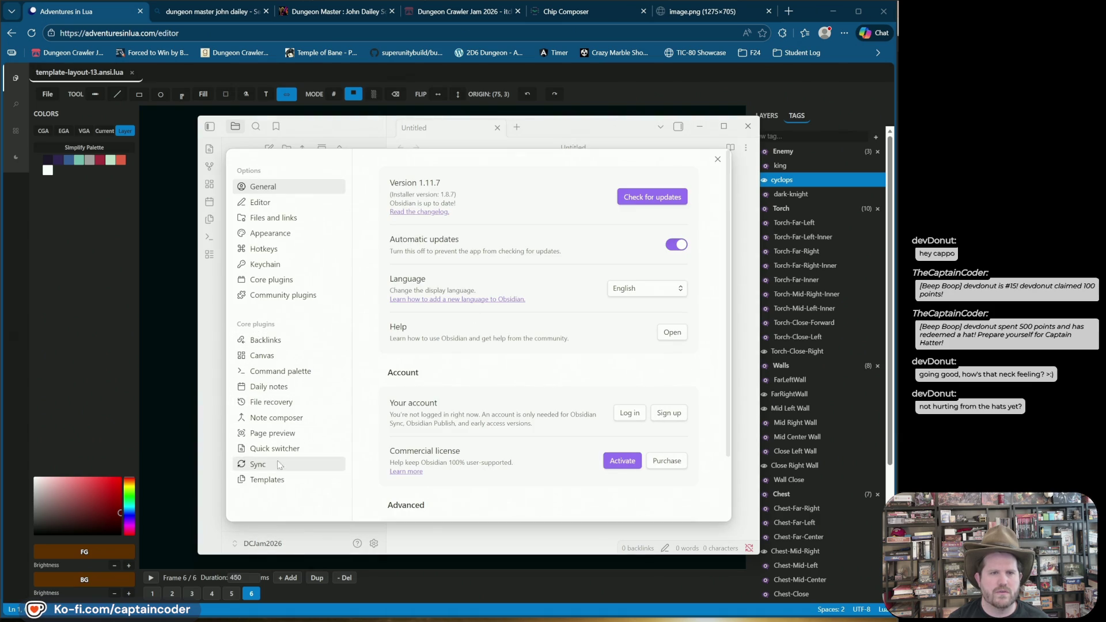
{"action": "left_click", "coordinate": [288, 295]}
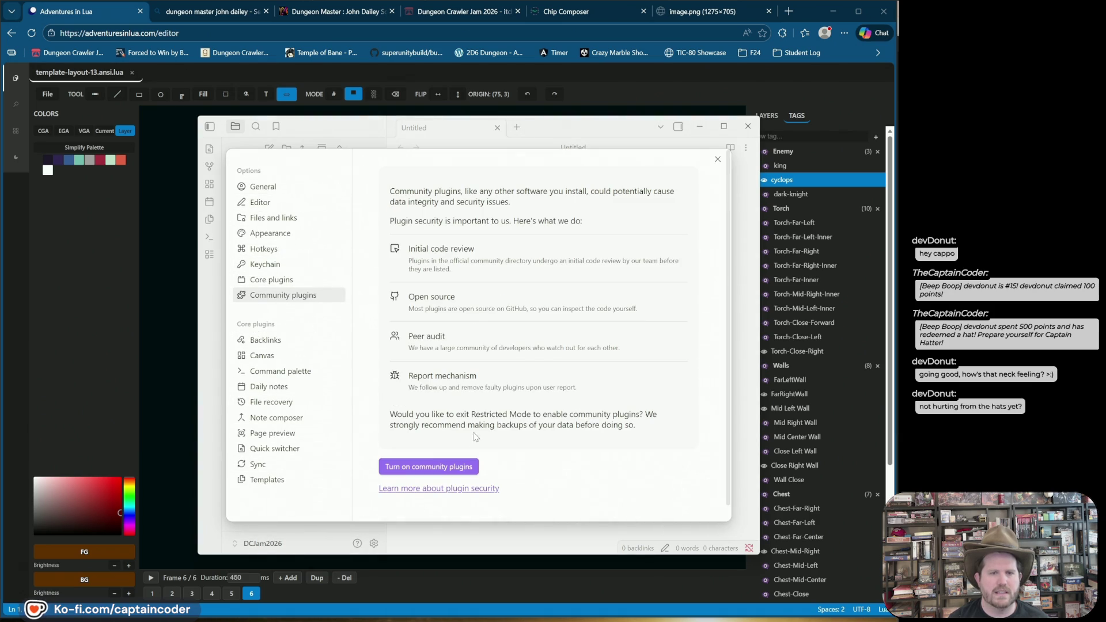
{"action": "left_click", "coordinate": [460, 466]}
Search the plugin browser for 'kanban' and install the Kanban plugin
{"action": "left_click", "coordinate": [676, 226]}
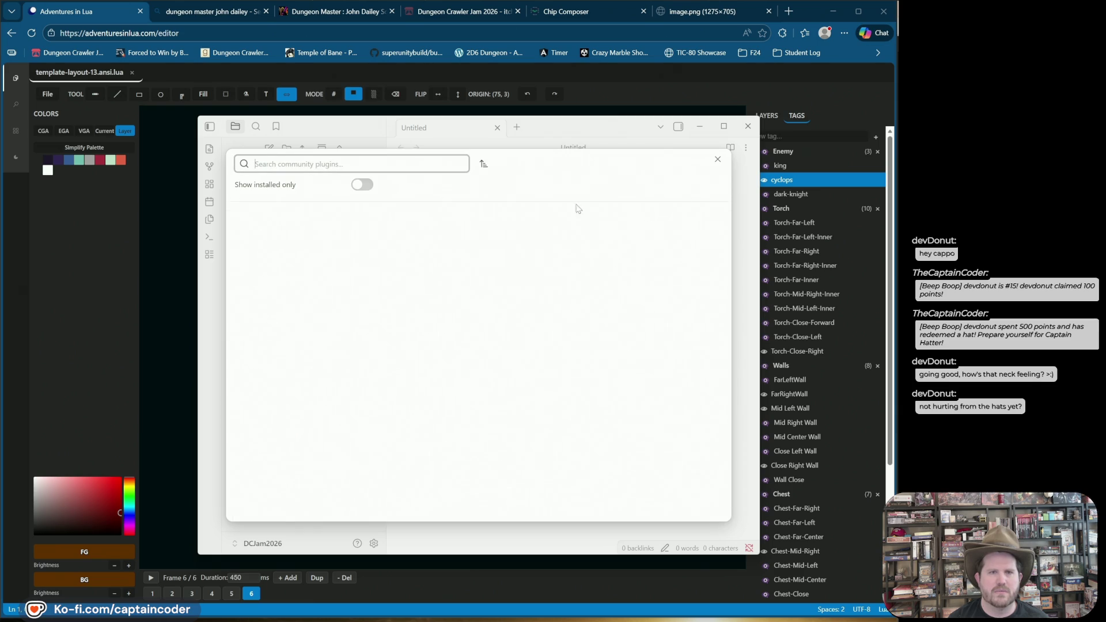
{"action": "type", "text": "canb"}
{"action": "key", "text": "BackSpace"}
{"action": "key", "text": "BackSpace"}
{"action": "key", "text": "BackSpace"}
{"action": "type", "text": "kanban"}
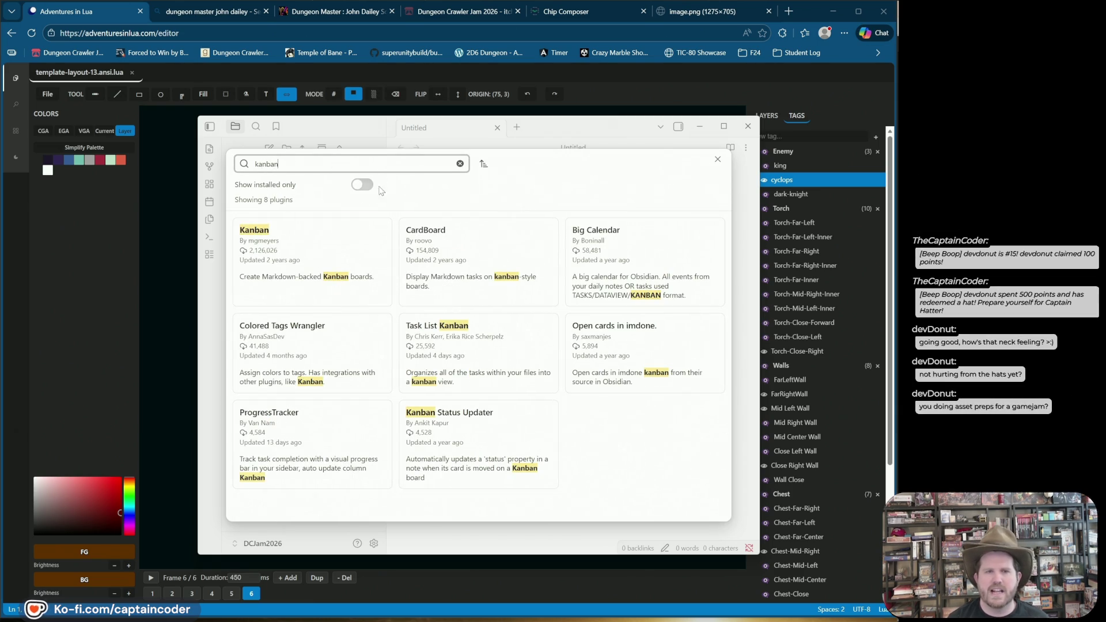
{"action": "left_click", "coordinate": [326, 249]}
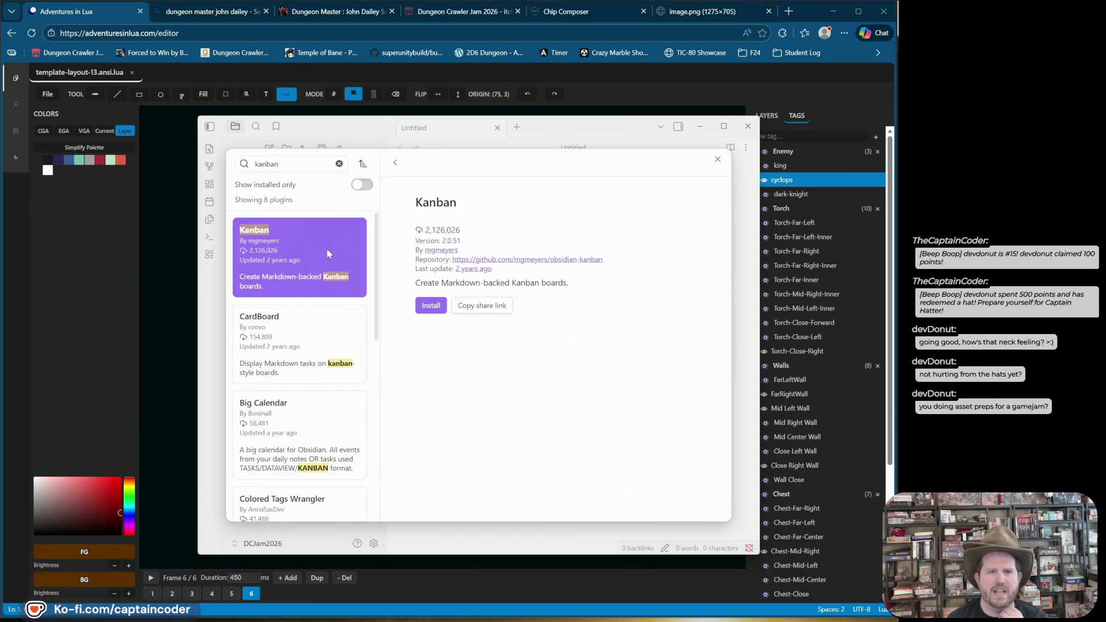
{"action": "left_click", "coordinate": [430, 305]}
{"action": "key", "text": "super+shift+Right"}
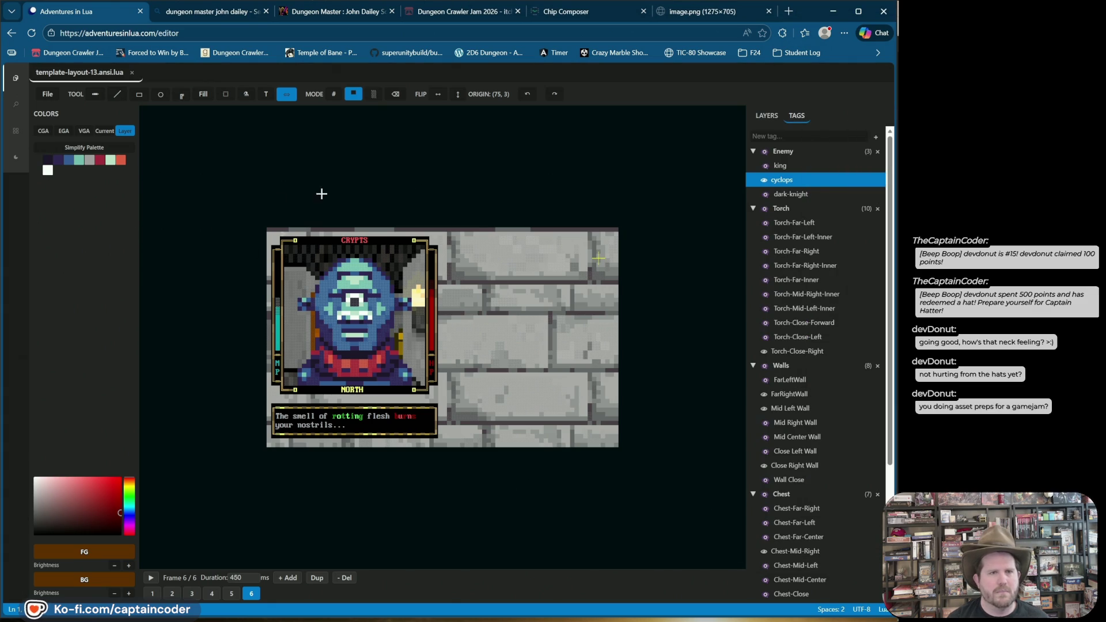
Set the preview scale to Fit and highlight the crypt's brick wall
{"action": "left_click", "coordinate": [46, 95]}
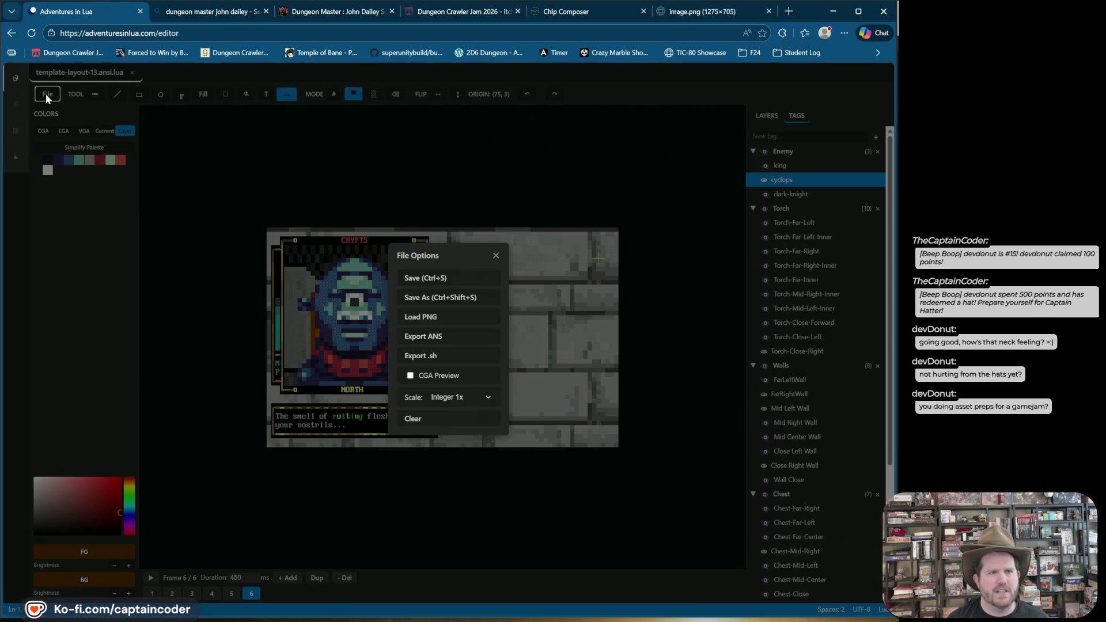
{"action": "left_click", "coordinate": [471, 397]}
{"action": "left_click", "coordinate": [456, 459]}
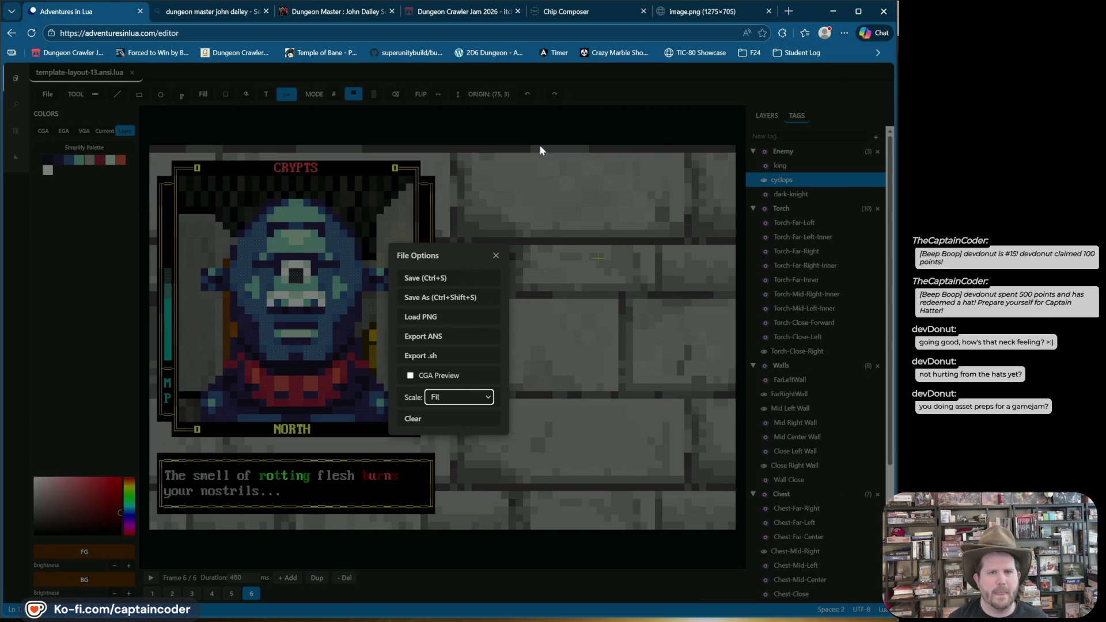
{"action": "left_click", "coordinate": [540, 150]}
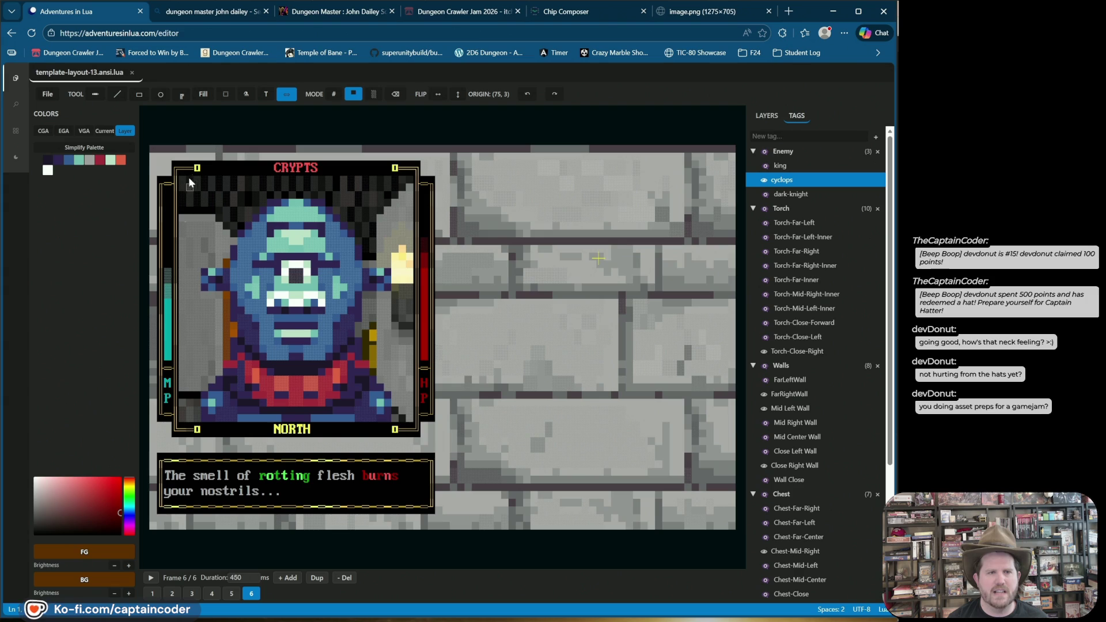
{"action": "mouse_move", "coordinate": [145, 136]}
{"action": "left_mouse_down"}
{"action": "mouse_move", "coordinate": [383, 284]}
{"action": "mouse_move", "coordinate": [741, 539]}
{"action": "left_mouse_up"}
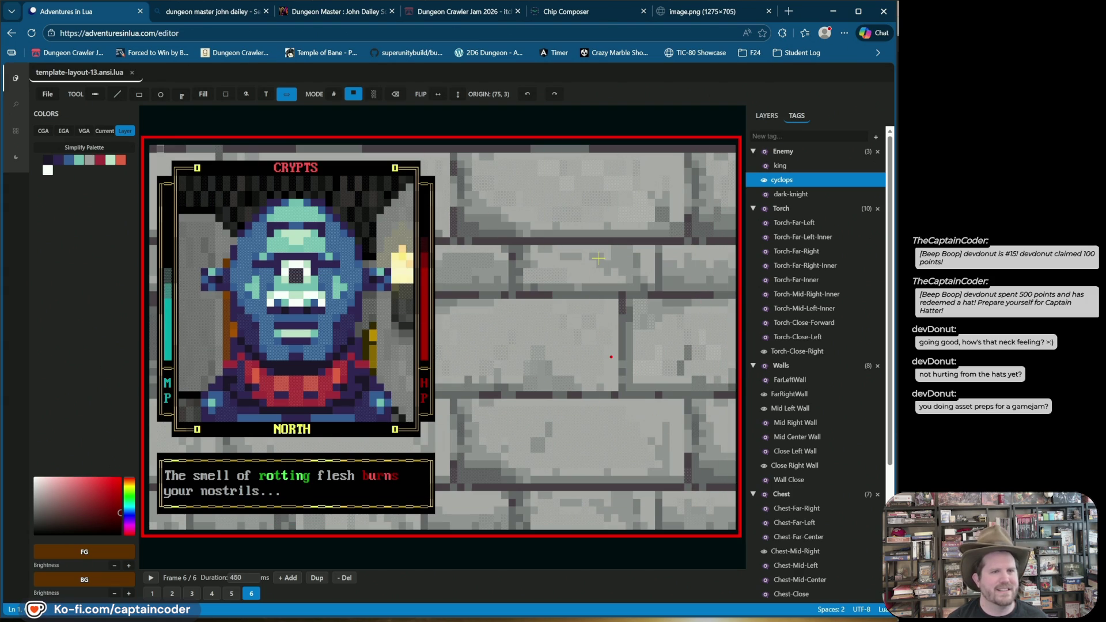
{"action": "left_click_drag", "start_coordinate": [587, 213], "coordinate": [577, 287]}
{"action": "key", "text": "Escape"}
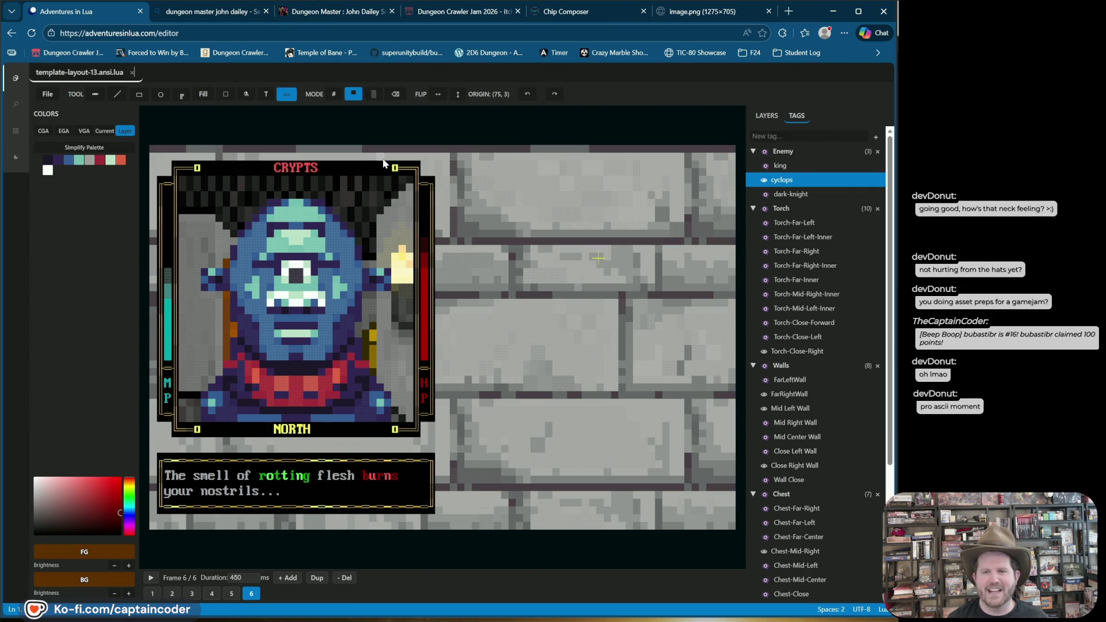
Export the crypt screen as the shell script template-layout-13.sh
{"action": "left_click", "coordinate": [49, 94]}
{"action": "left_click", "coordinate": [447, 357]}
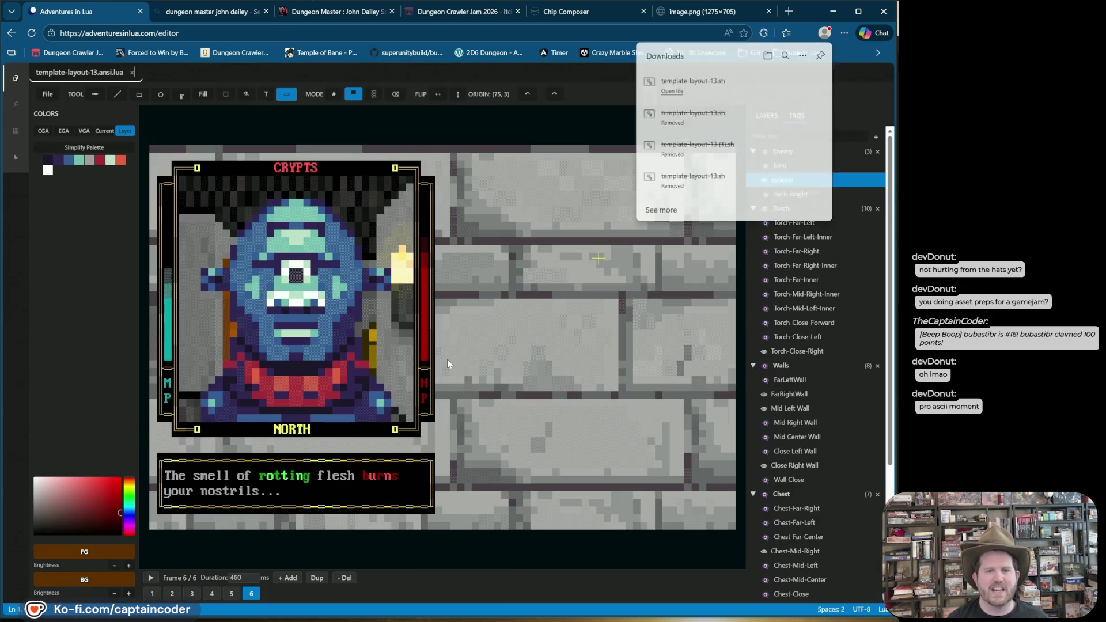
{"action": "left_click", "coordinate": [805, 81]}
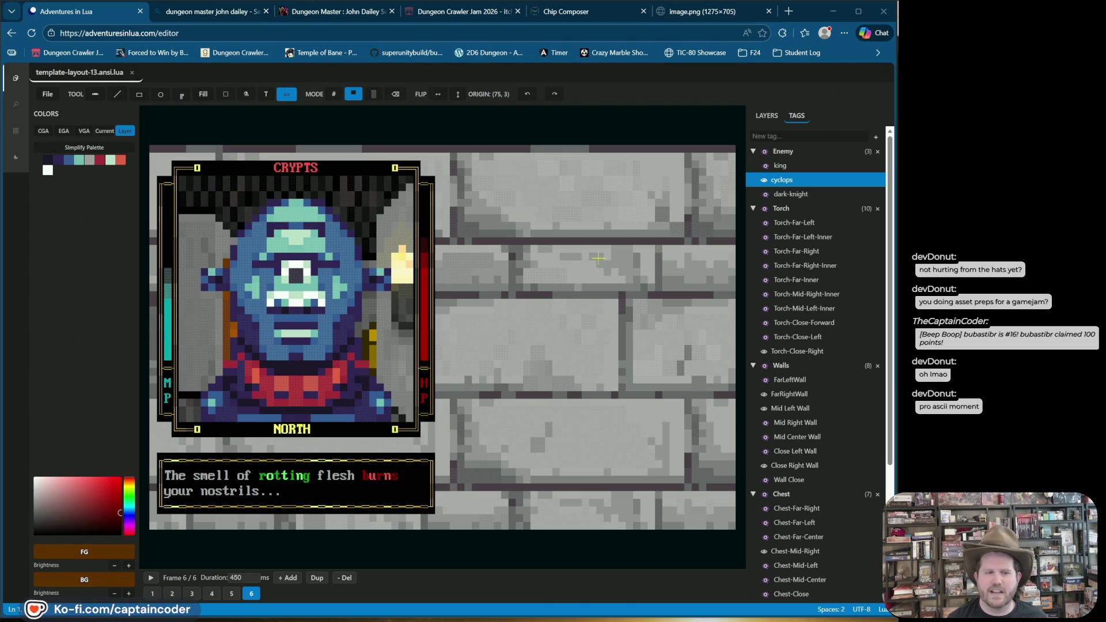
Launch Git Bash from the system search and enlarge its window
{"action": "key", "text": "super"}
{"action": "type", "text": "bash"}
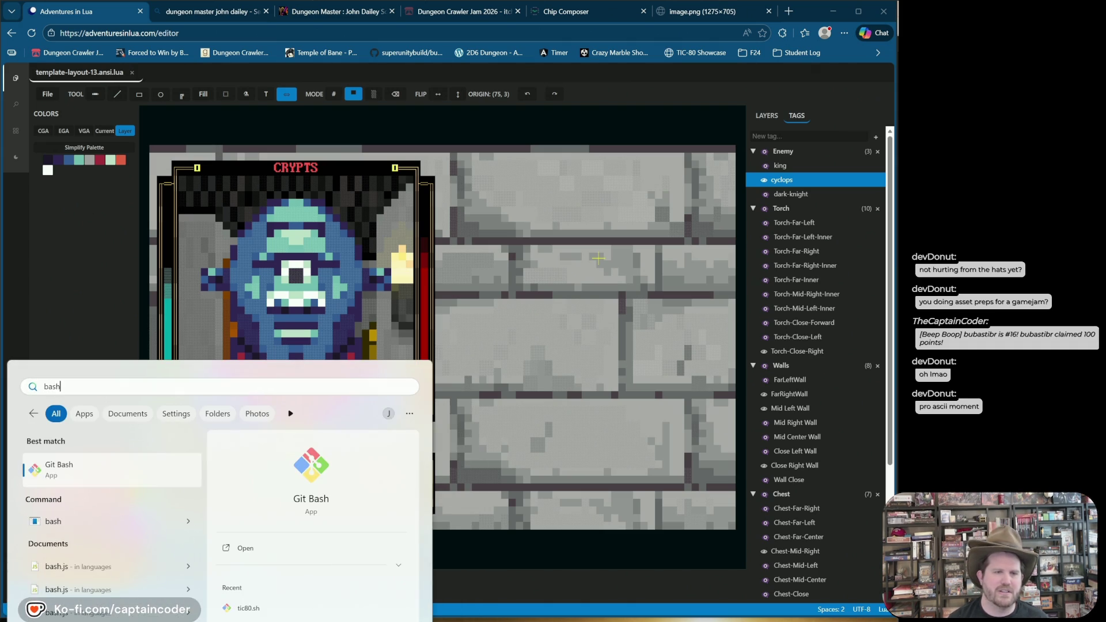
{"action": "key", "text": "Return"}
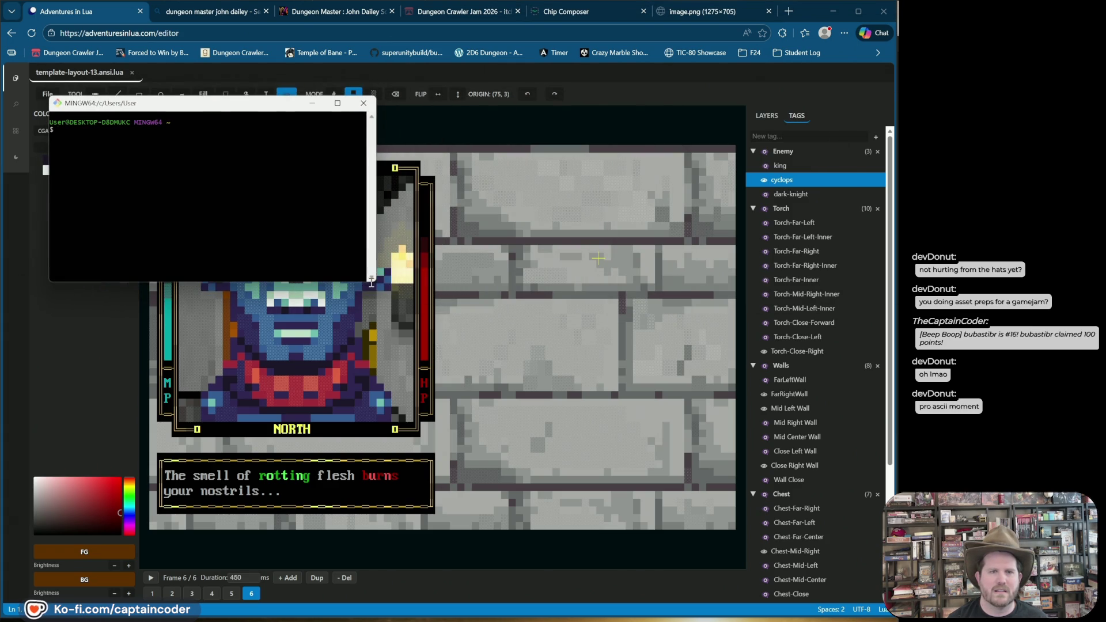
{"action": "left_click_drag", "start_coordinate": [372, 283], "coordinate": [696, 485]}
{"action": "type", "text": "cd ~/Downloads/"}
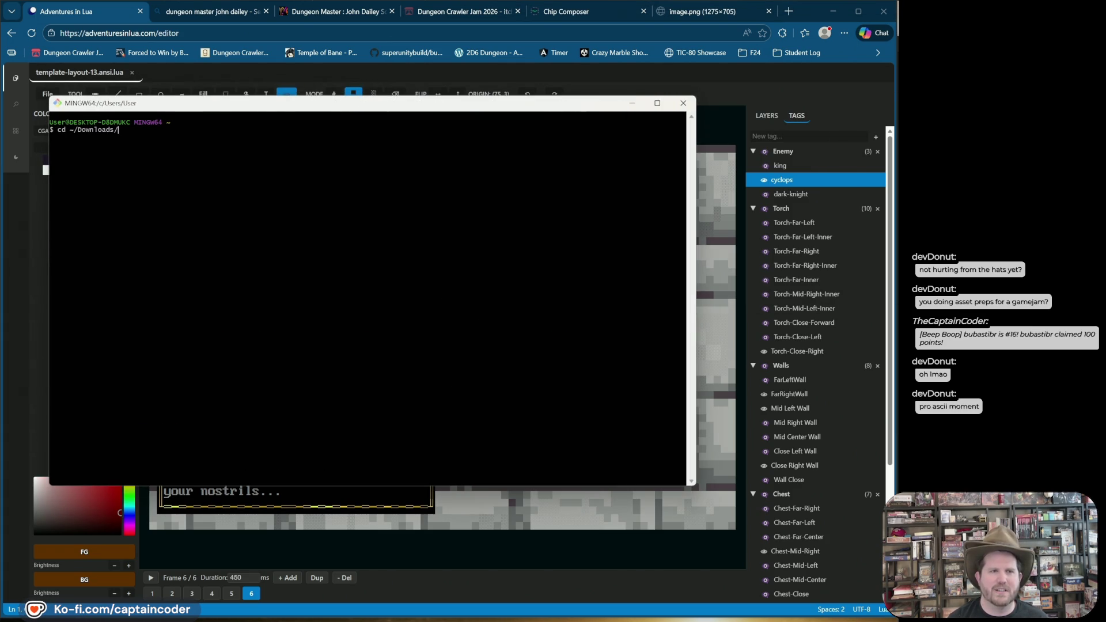
{"action": "type", "text": "d ~/Downloads/"}
Run the exported crypt screen script with bash from ~/Downloads
{"action": "key", "text": "Return"}
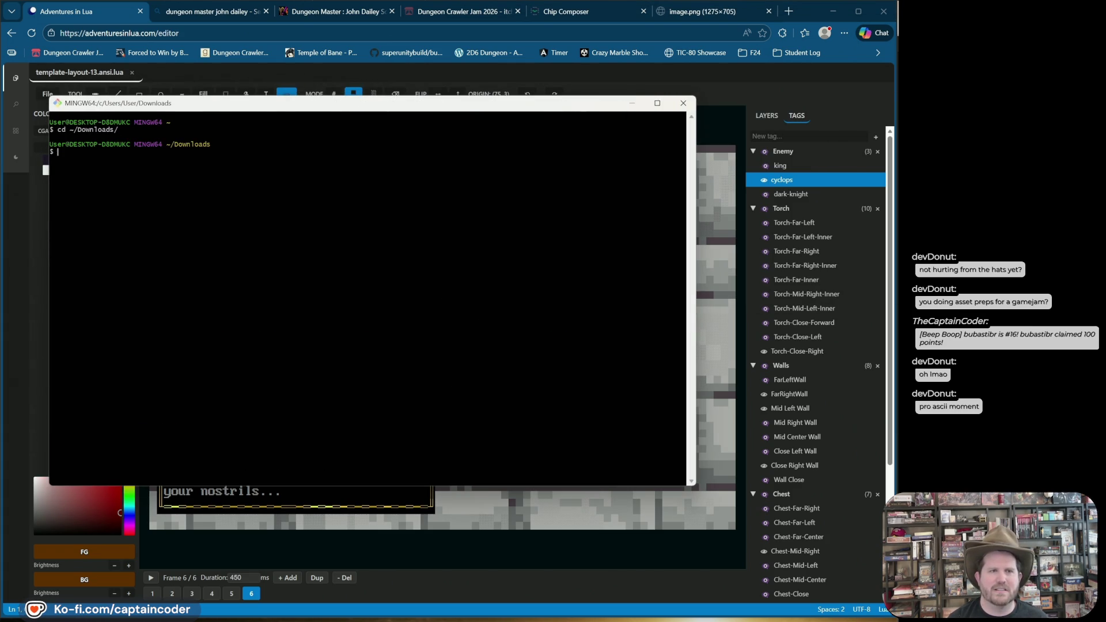
{"action": "type", "text": "bashtemplate.sh"}
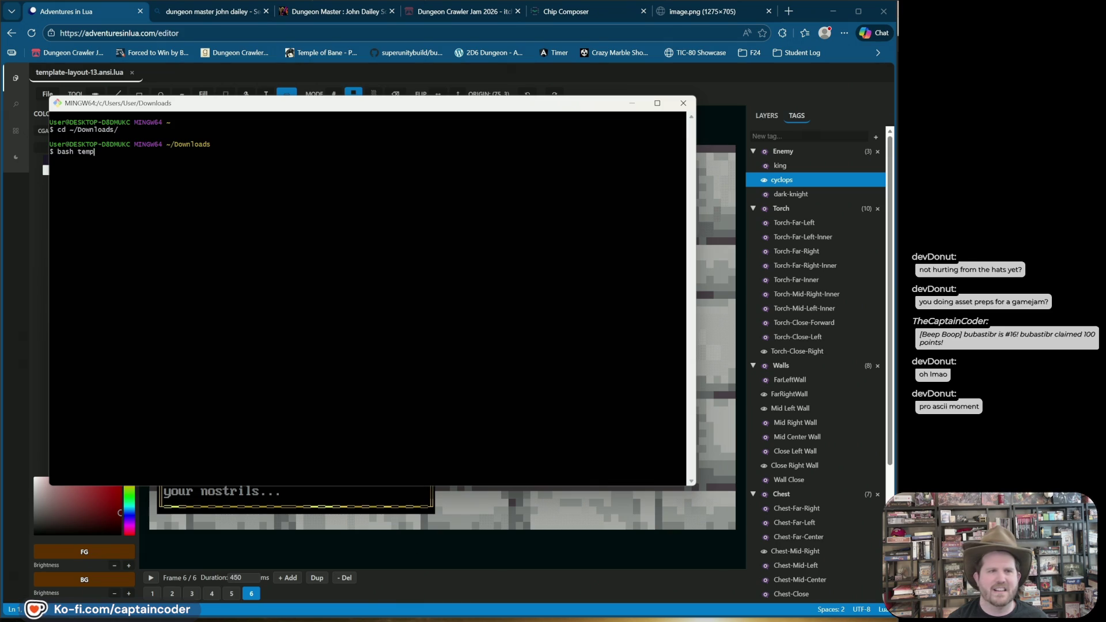
{"action": "key", "text": "Return"}
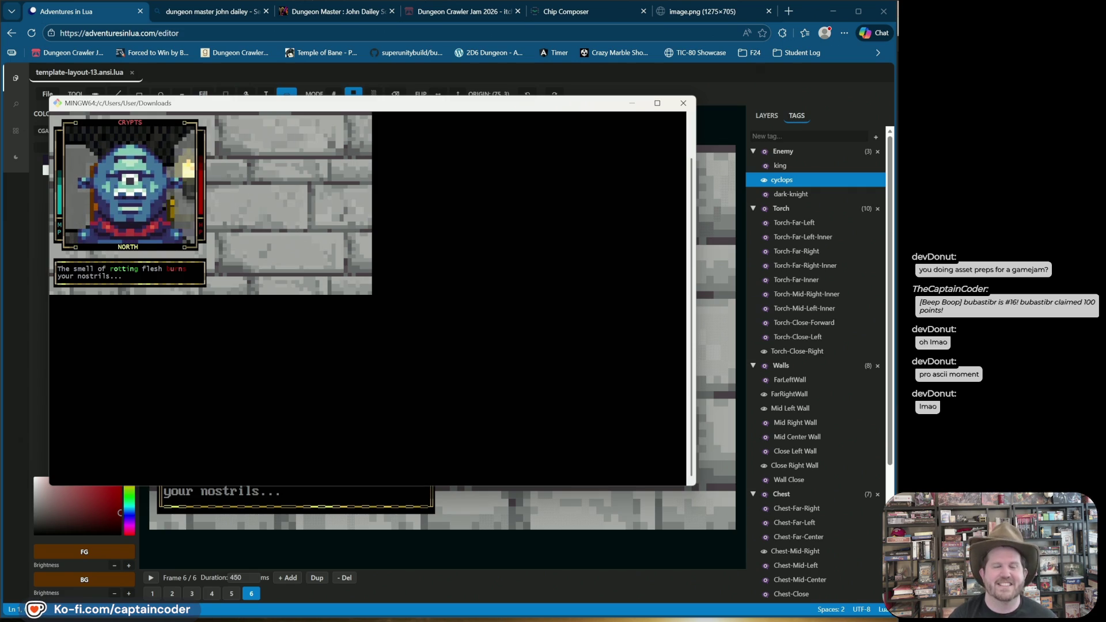
{"action": "right_click", "coordinate": [59, 105]}
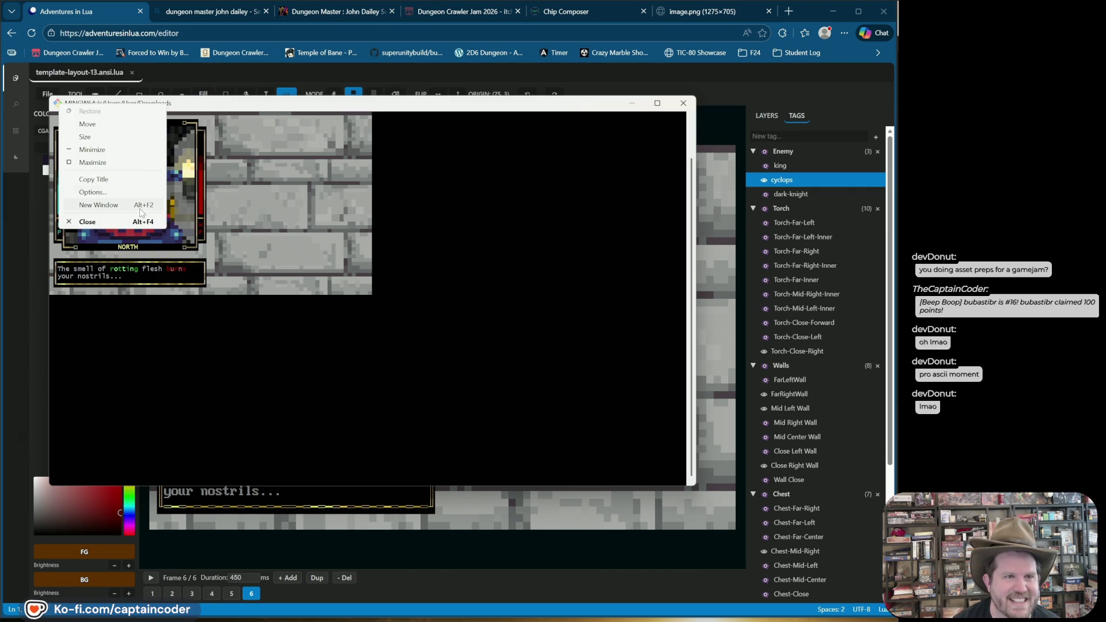
Choose the Mx437 DOS/V re. JPN12 font in the terminal's Text options
{"action": "left_click", "coordinate": [126, 193]}
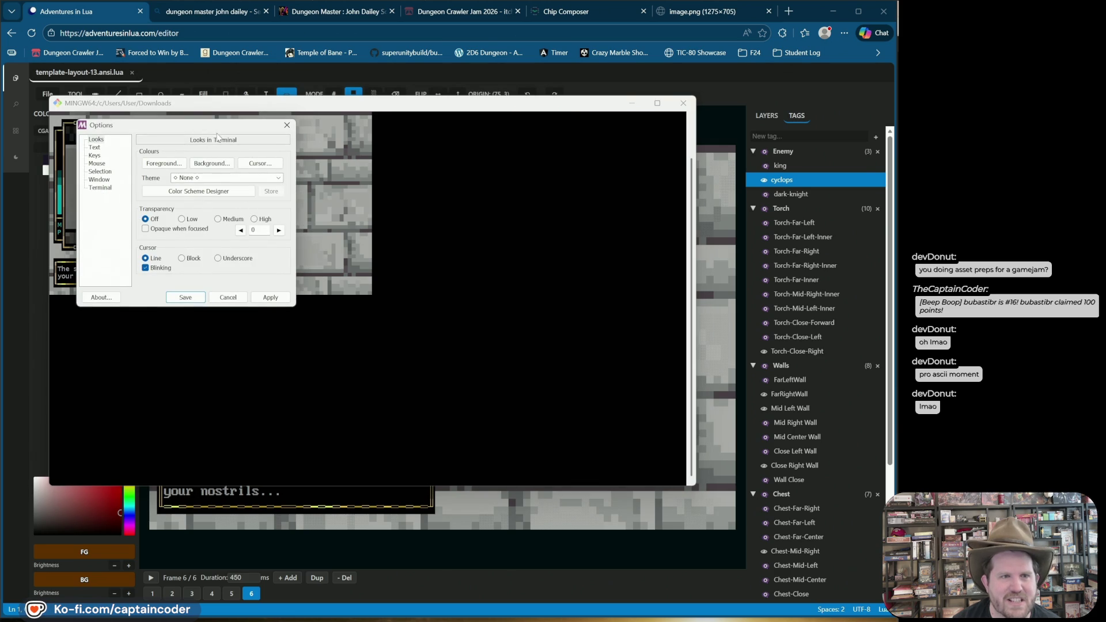
{"action": "left_click_drag", "start_coordinate": [219, 130], "coordinate": [297, 154]}
{"action": "left_click", "coordinate": [176, 173]}
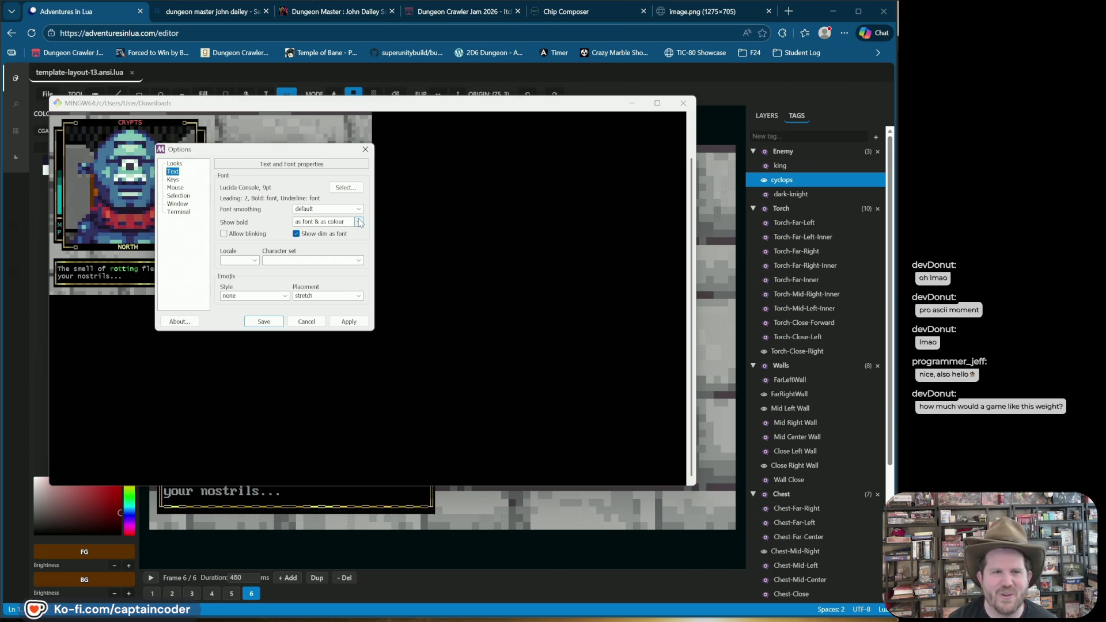
{"action": "left_click", "coordinate": [346, 187]}
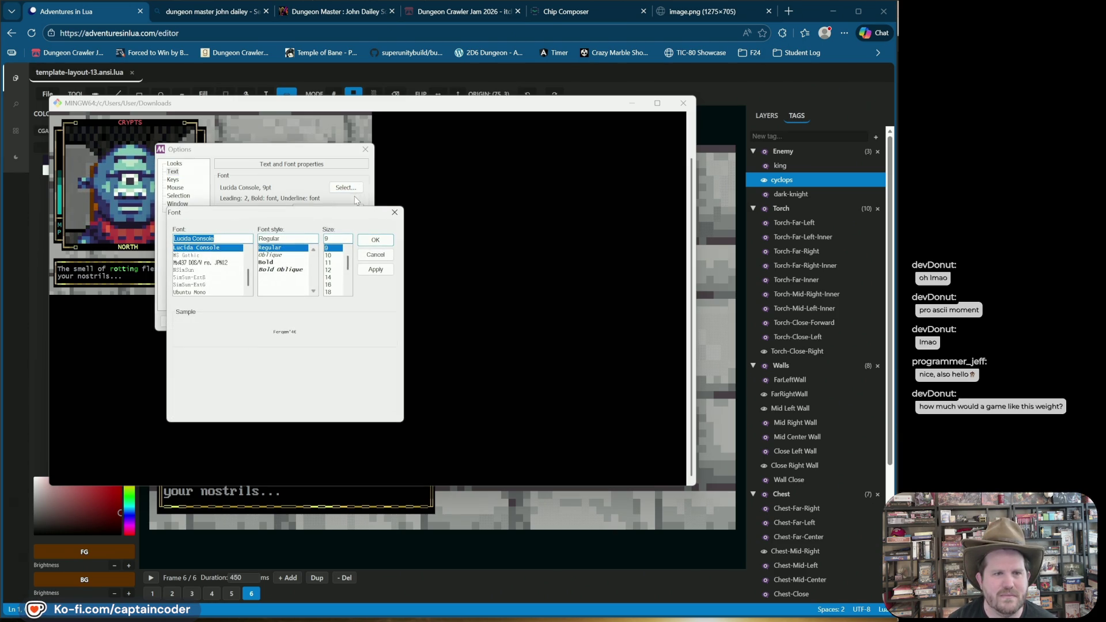
{"action": "left_click", "coordinate": [220, 239]}
{"action": "key", "text": "ctrl+a"}
{"action": "type", "text": "V"}
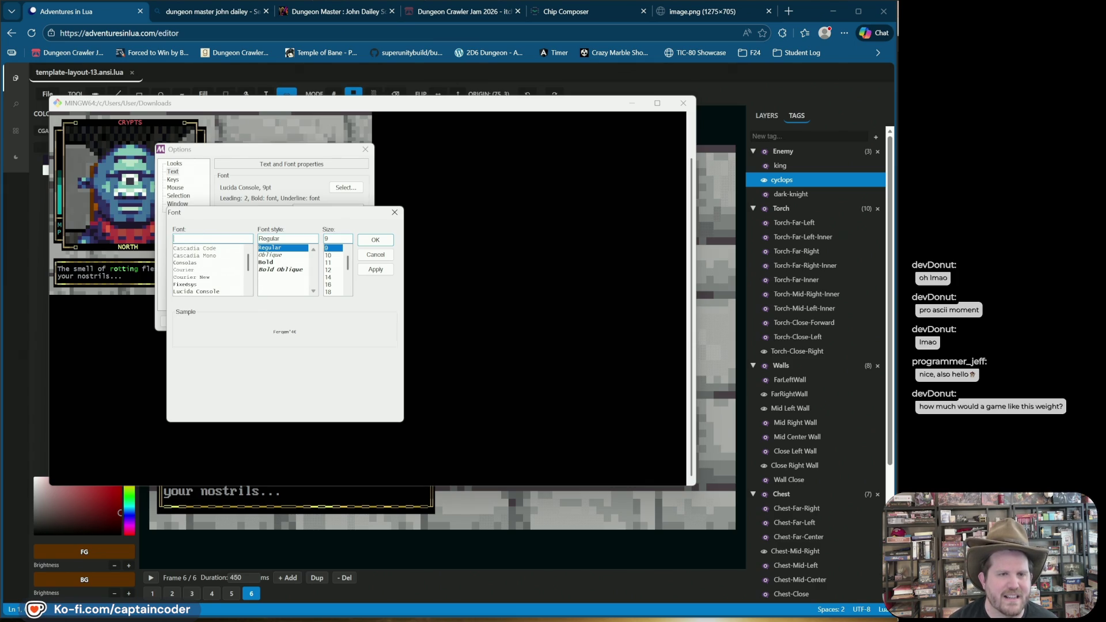
{"action": "type", "text": "M"}
{"action": "key", "text": "Return"}
{"action": "key", "text": "Return"}
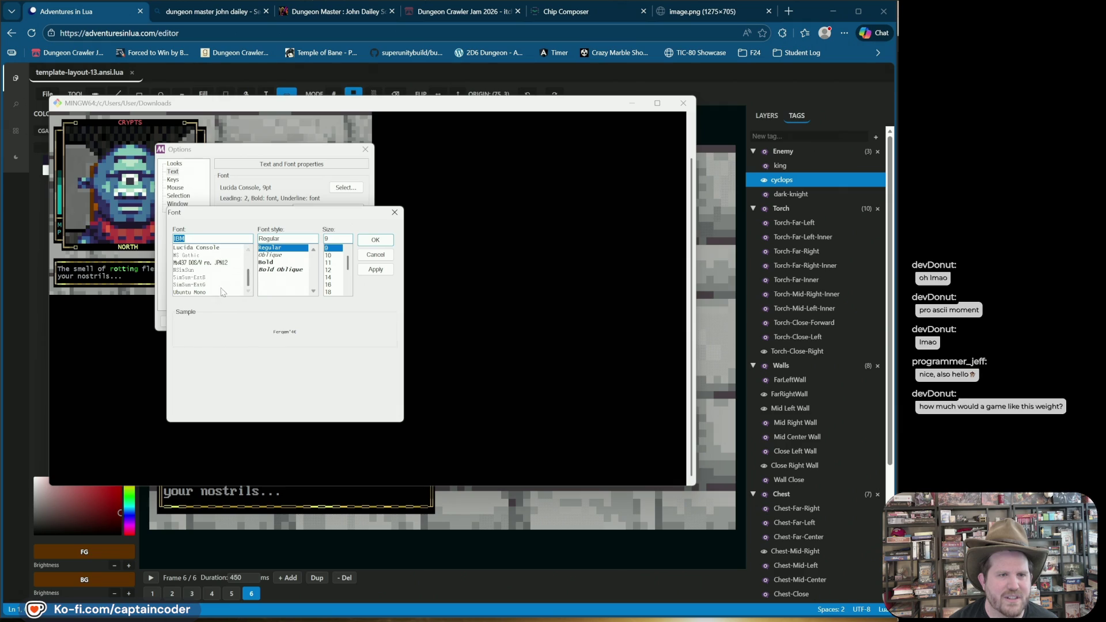
{"action": "scroll", "coordinate": [214, 294], "scroll_direction": "up", "scroll_amount": 1}
{"action": "scroll", "coordinate": [219, 294], "scroll_direction": "down", "scroll_amount": 2}
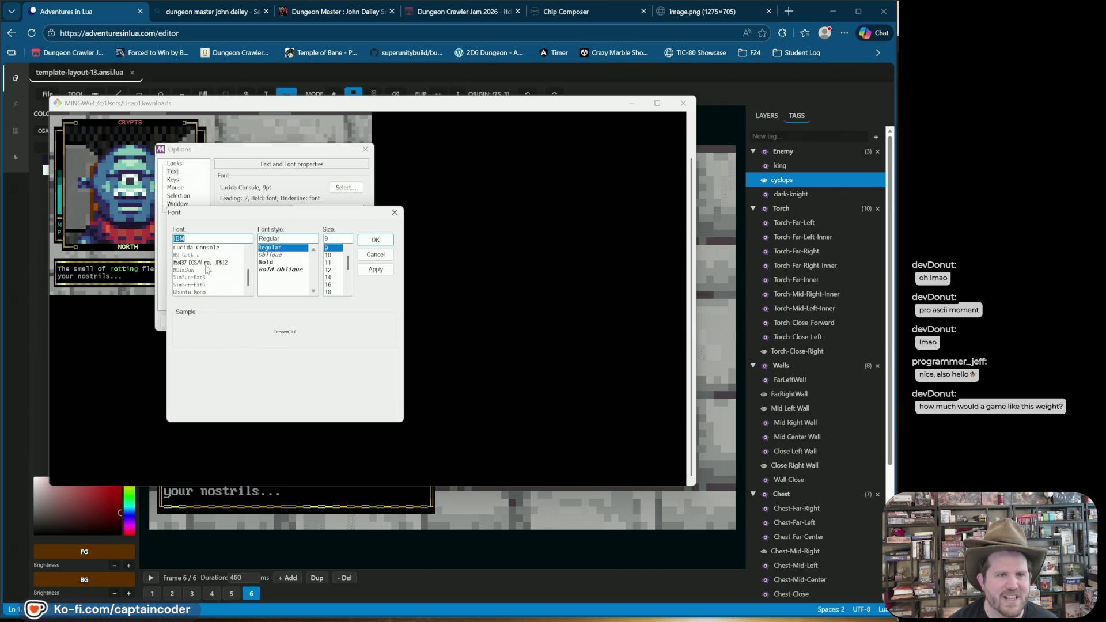
{"action": "left_click", "coordinate": [208, 263]}
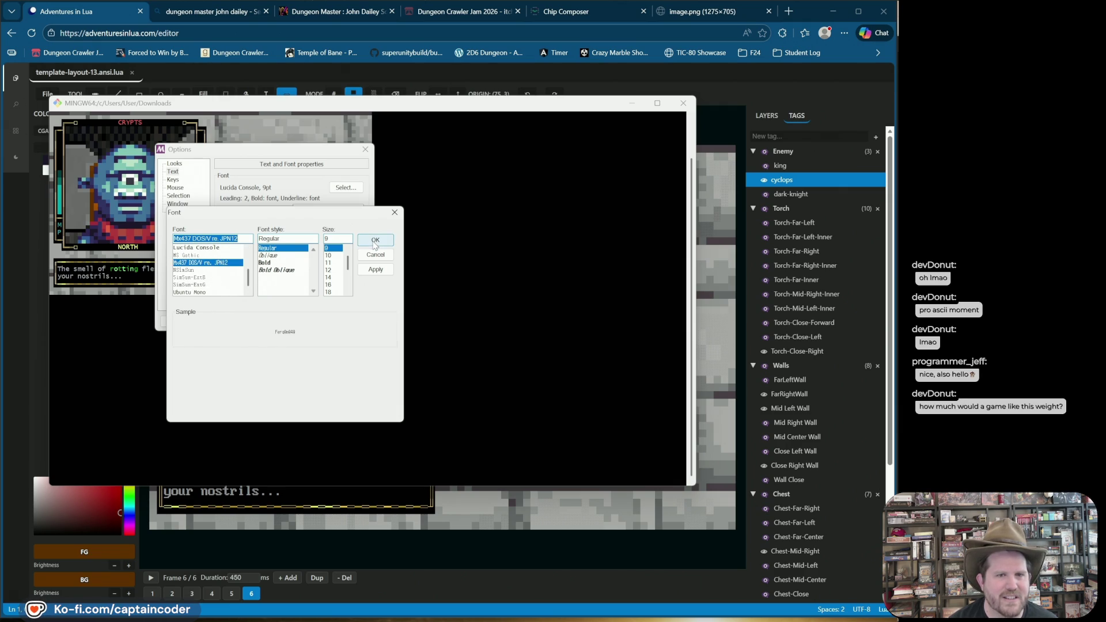
Set the font size to 12, confirm, close Options and reposition the terminal
{"action": "left_click", "coordinate": [331, 270]}
{"action": "left_click", "coordinate": [375, 269]}
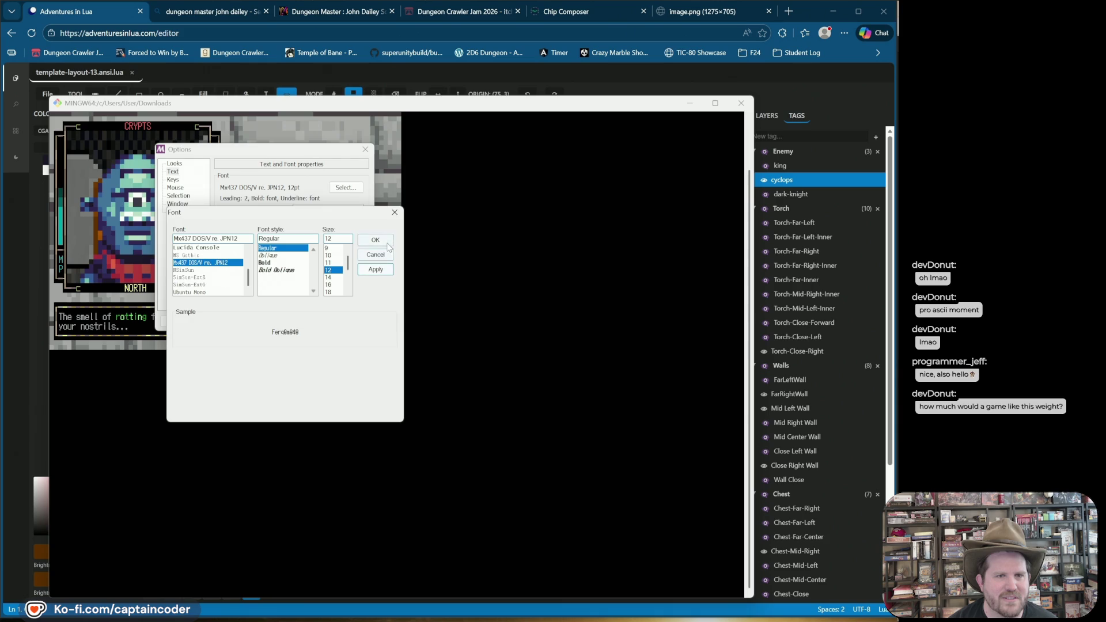
{"action": "left_click", "coordinate": [375, 240]}
{"action": "left_click", "coordinate": [365, 149]}
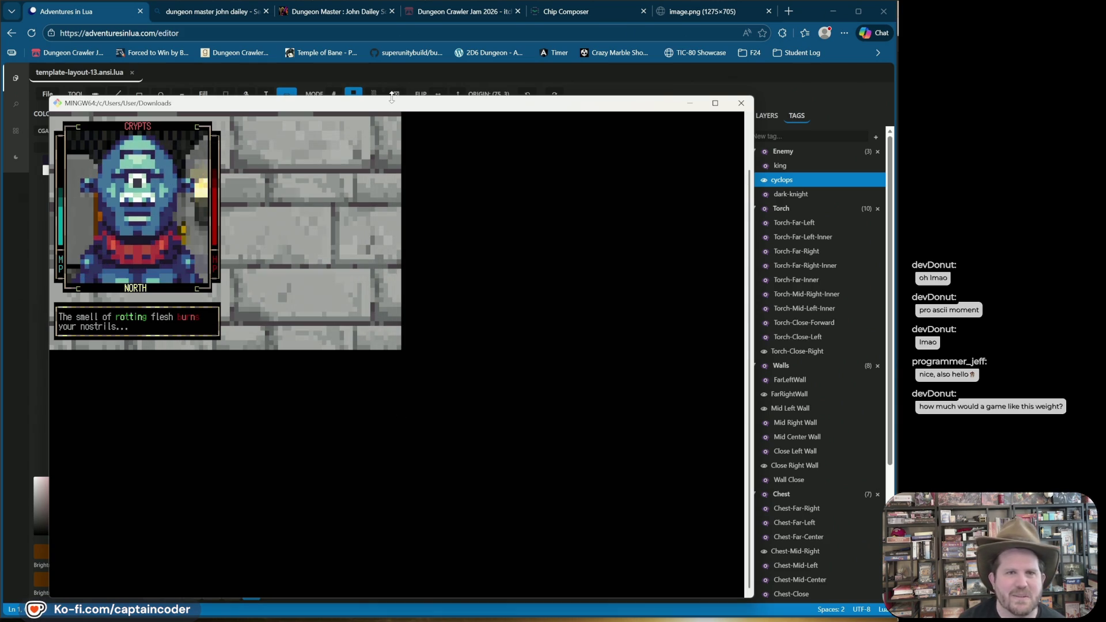
{"action": "mouse_move", "coordinate": [394, 99]}
{"action": "left_mouse_down"}
{"action": "mouse_move", "coordinate": [393, 144]}
{"action": "mouse_move", "coordinate": [424, 98]}
{"action": "left_mouse_up"}
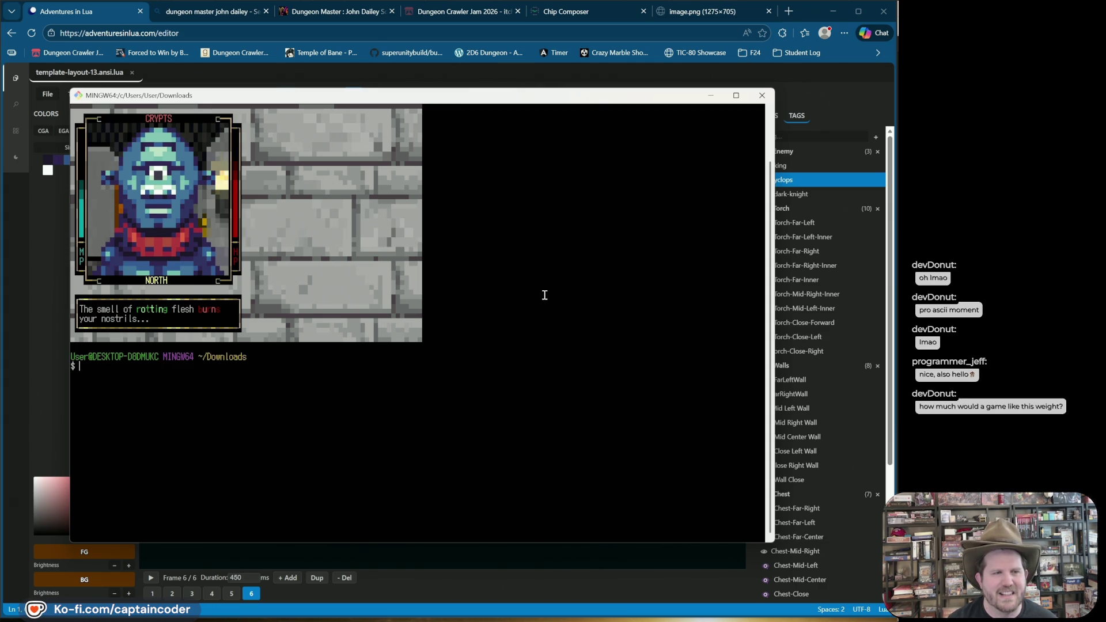
{"action": "type", "text": "sh"}
Run sh and list template.sh with ls -lash
{"action": "key", "text": "Return"}
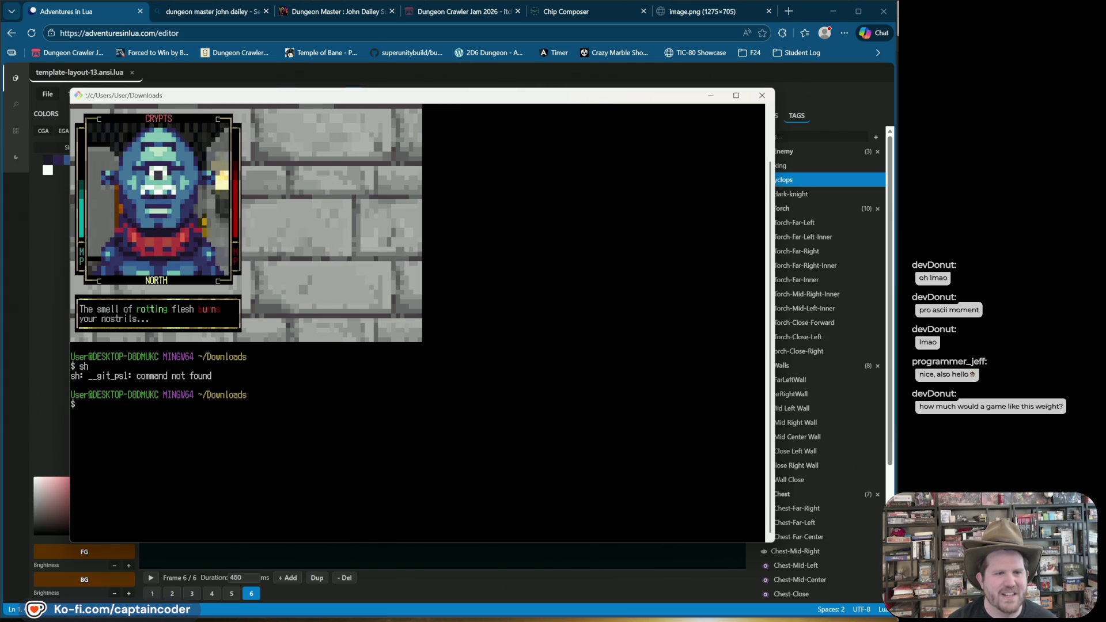
{"action": "type", "text": "ls -laF tem"}
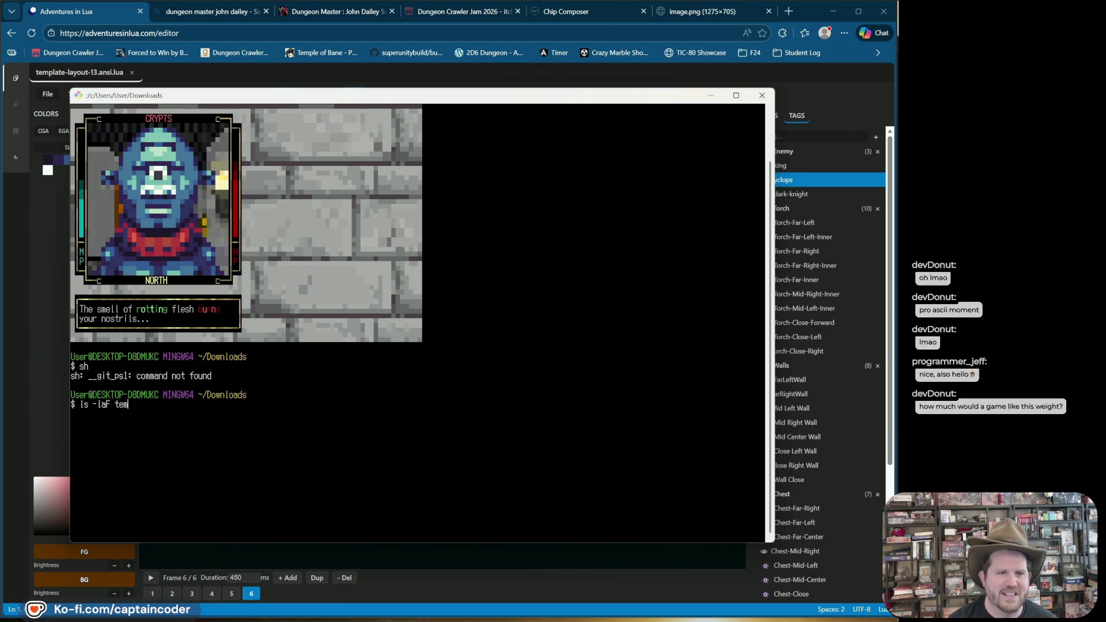
{"action": "type", "text": "sh"}
{"action": "key", "text": "Return"}
Rerun the listing with human-readable sizes and highlight template.sh's 230K size
{"action": "key", "text": "Up"}
{"action": "key", "text": "Left"}
{"action": "key", "text": "Left"}
{"action": "key", "text": "Left"}
{"action": "type", "text": "h"}
{"action": "key", "text": "Return"}
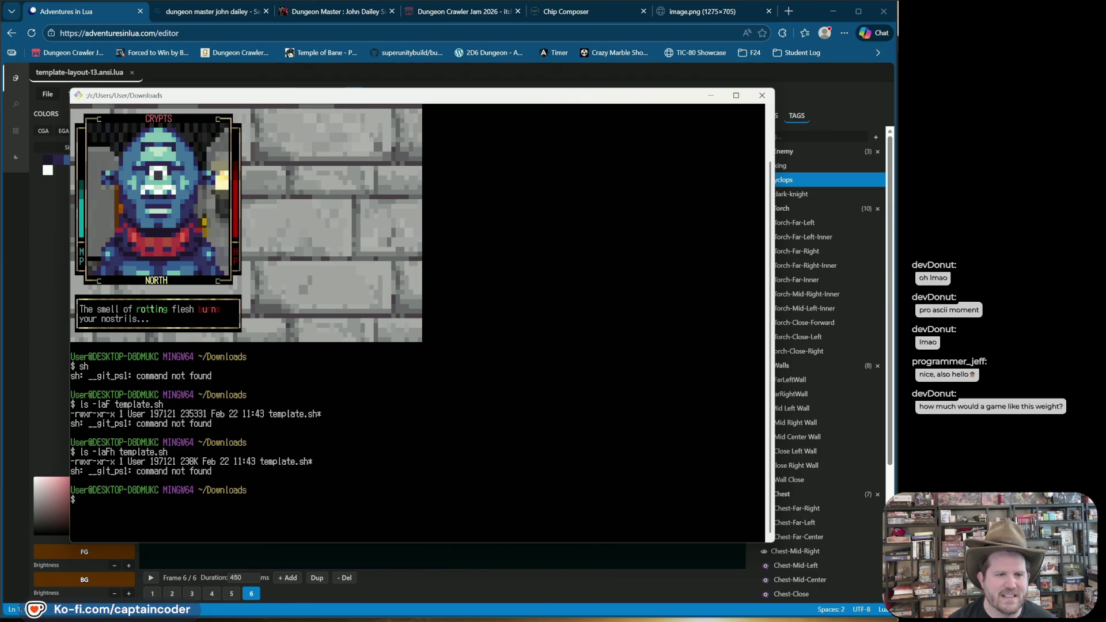
{"action": "mouse_move", "coordinate": [182, 455]}
{"action": "left_mouse_down"}
{"action": "mouse_move", "coordinate": [197, 463]}
{"action": "mouse_move", "coordinate": [181, 458]}
{"action": "left_mouse_up"}
{"action": "left_click", "coordinate": [197, 462]}
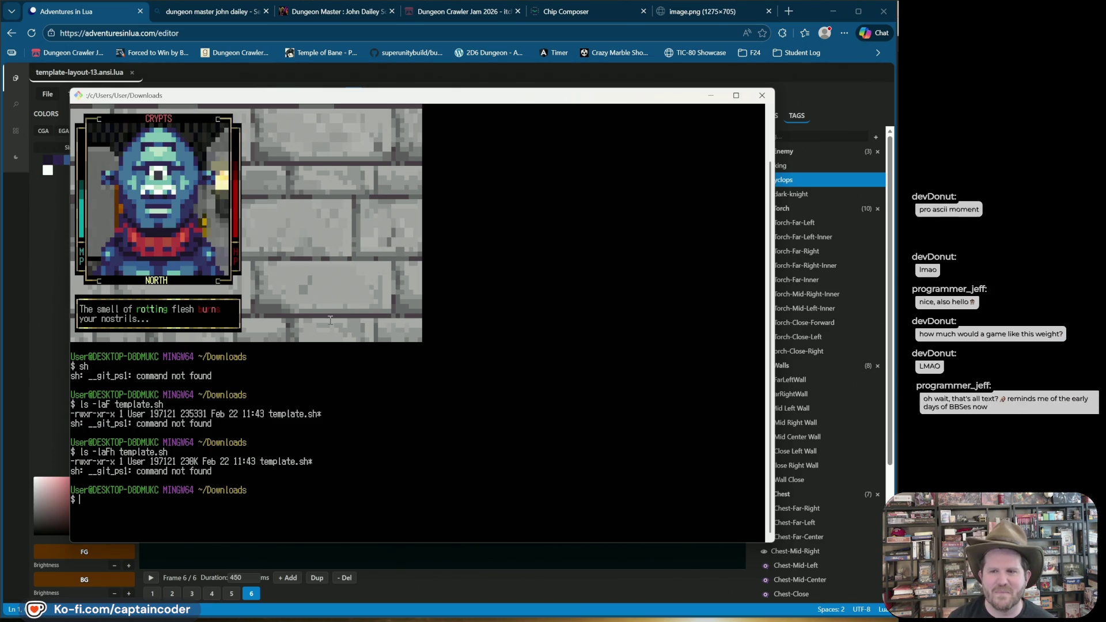
{"action": "key", "text": "Up"}
{"action": "key", "text": "Up"}
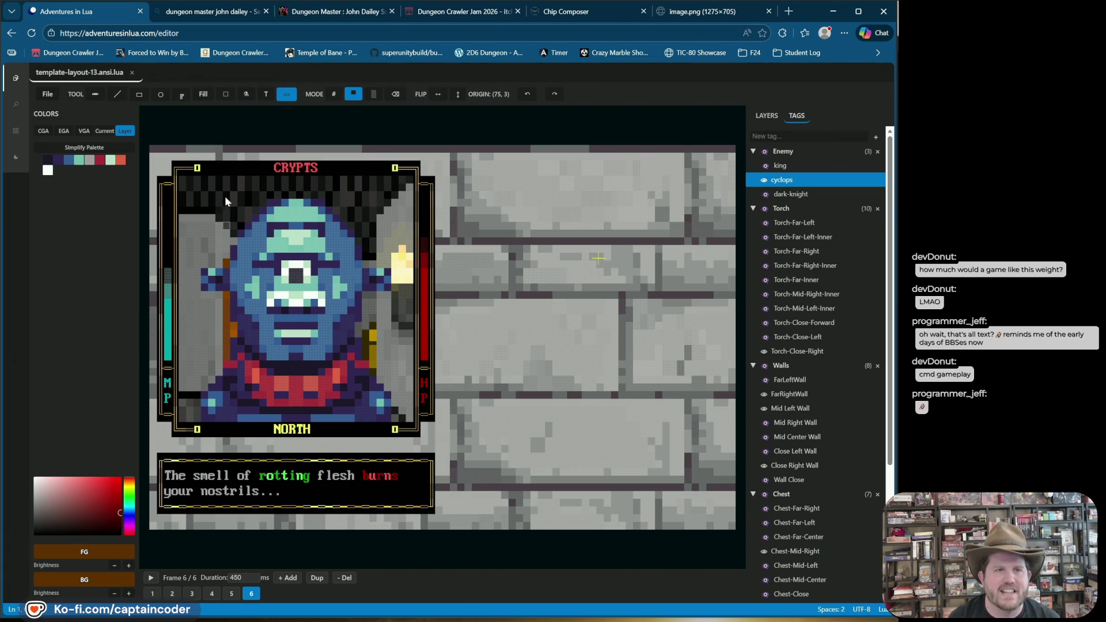
Play then stop the animation, hiding the cyclops and the wall graphics
{"action": "key", "text": "space"}
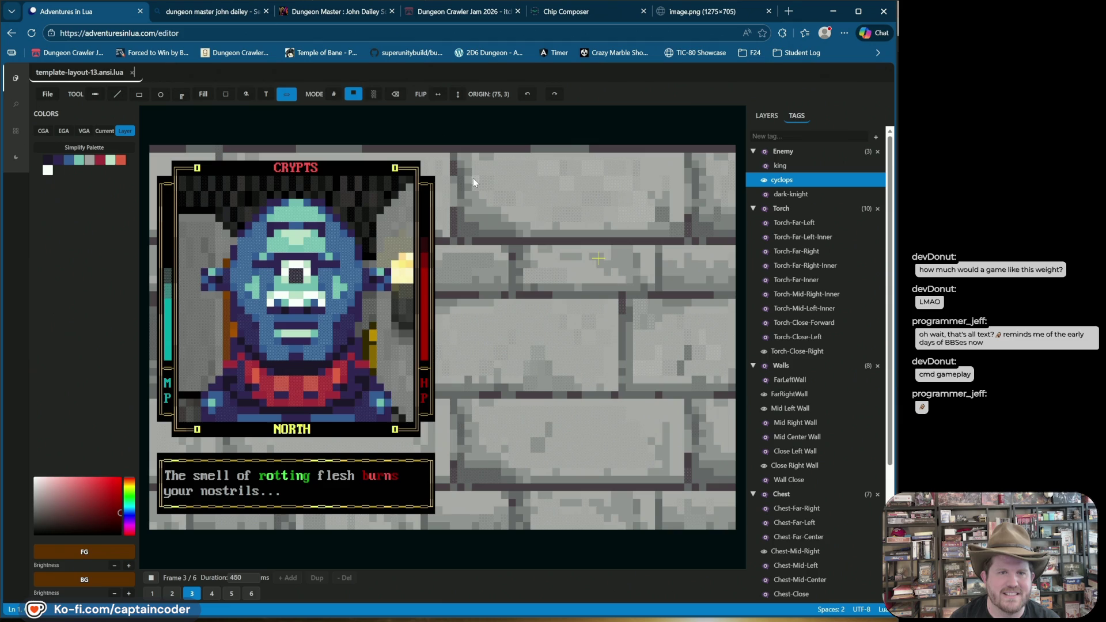
{"action": "left_click", "coordinate": [766, 180]}
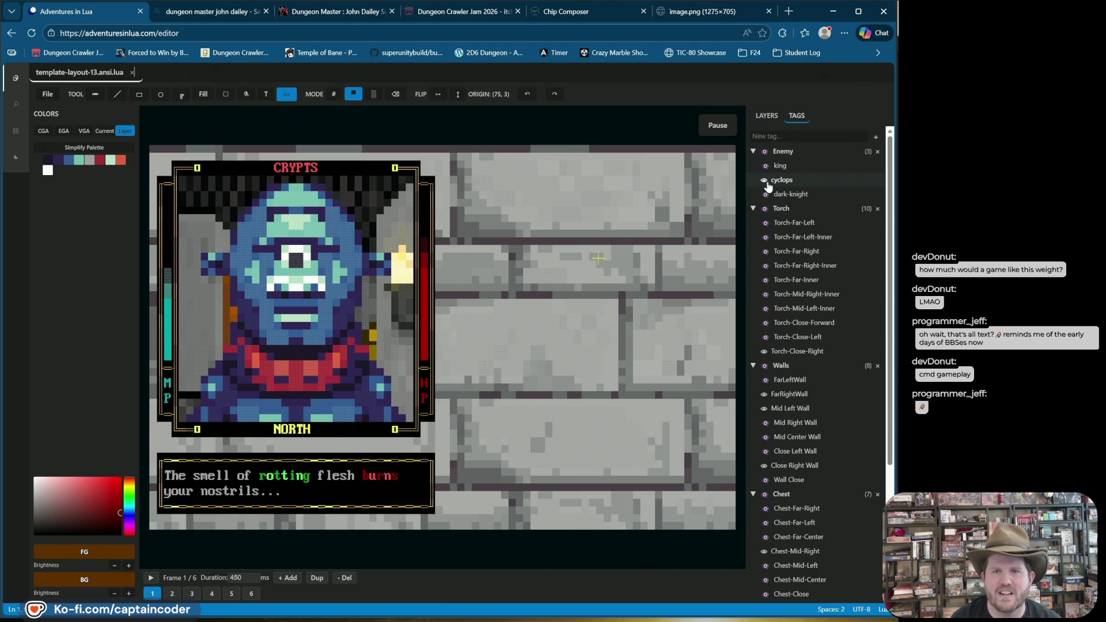
{"action": "left_click", "coordinate": [775, 180]}
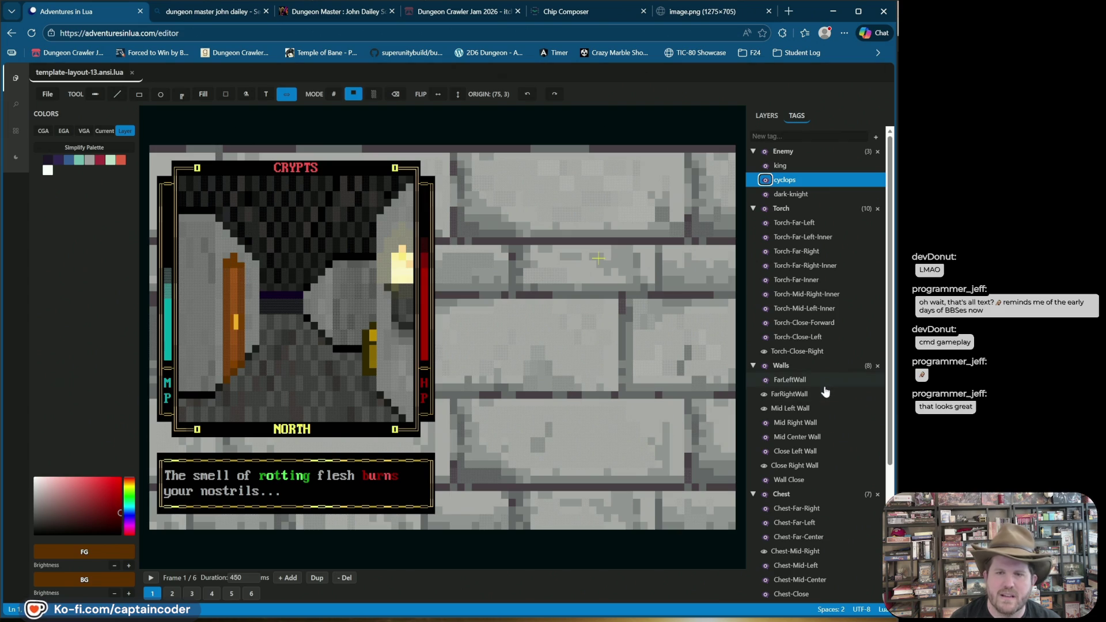
{"action": "scroll", "coordinate": [794, 260], "scroll_direction": "down", "scroll_amount": 3}
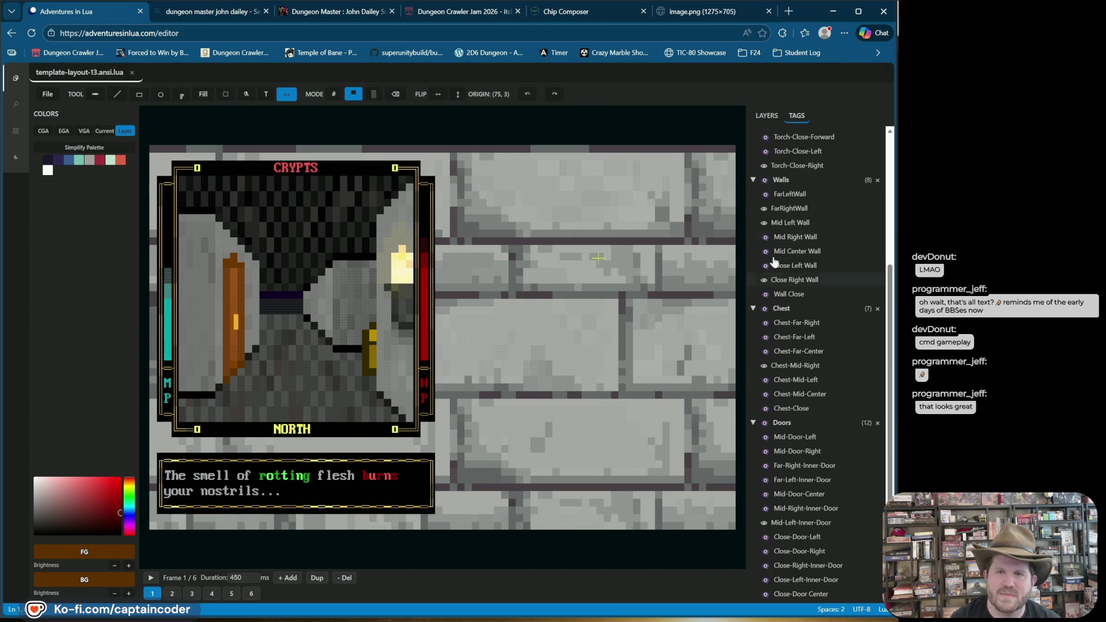
{"action": "left_click", "coordinate": [764, 180]}
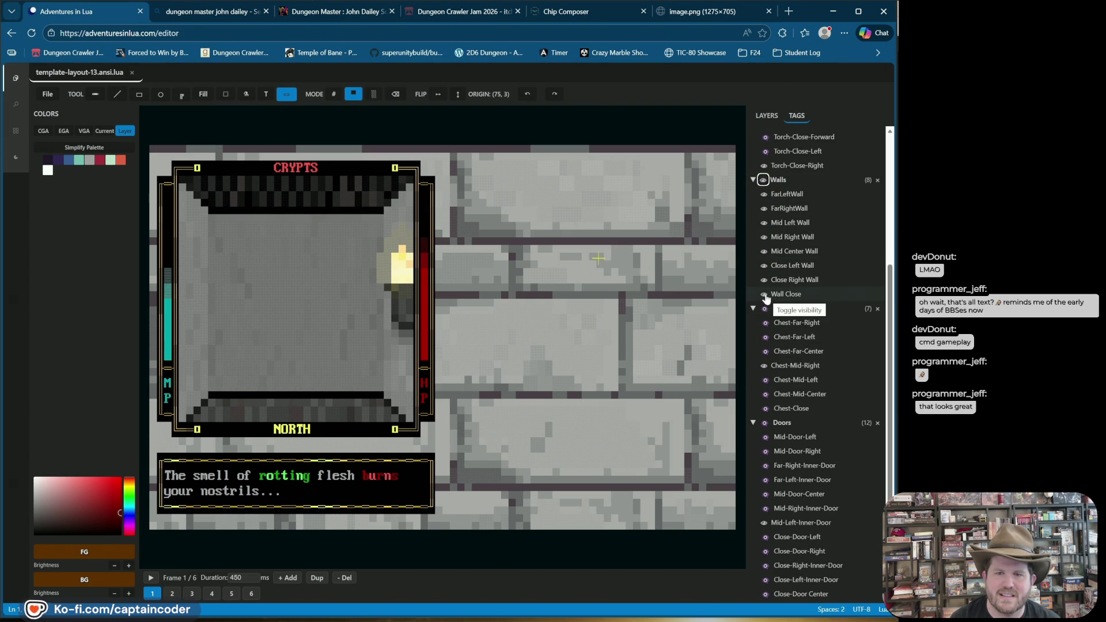
Preview the Close-Door Center and Close-Left-Inner doors, then hide Wall Close to reveal the corridor
{"action": "left_click", "coordinate": [765, 595]}
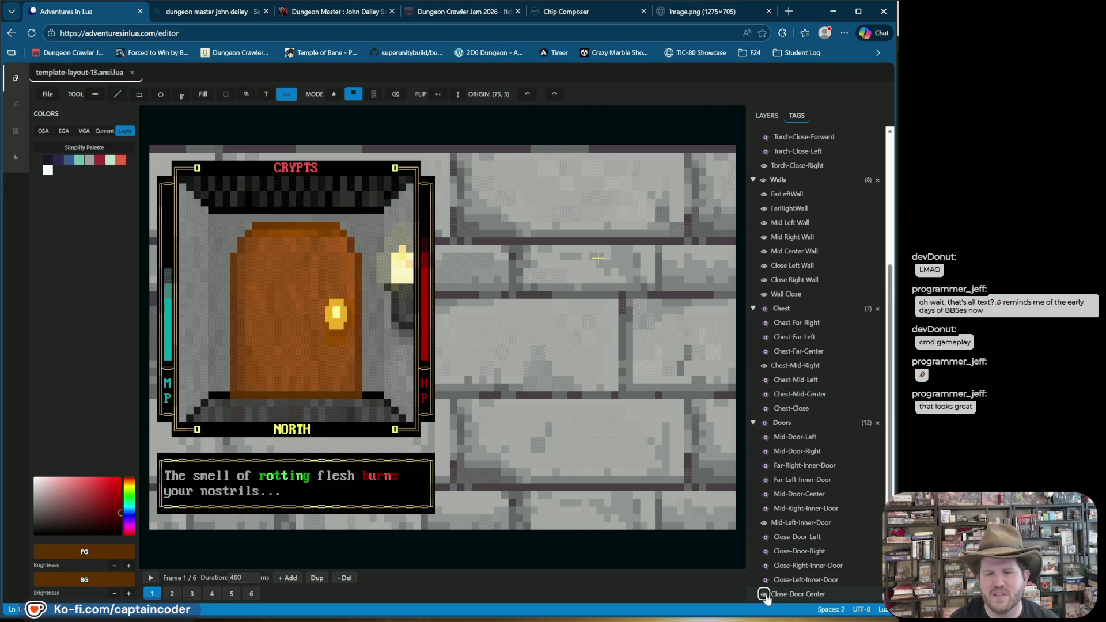
{"action": "left_click", "coordinate": [764, 579]}
{"action": "left_click", "coordinate": [765, 594]}
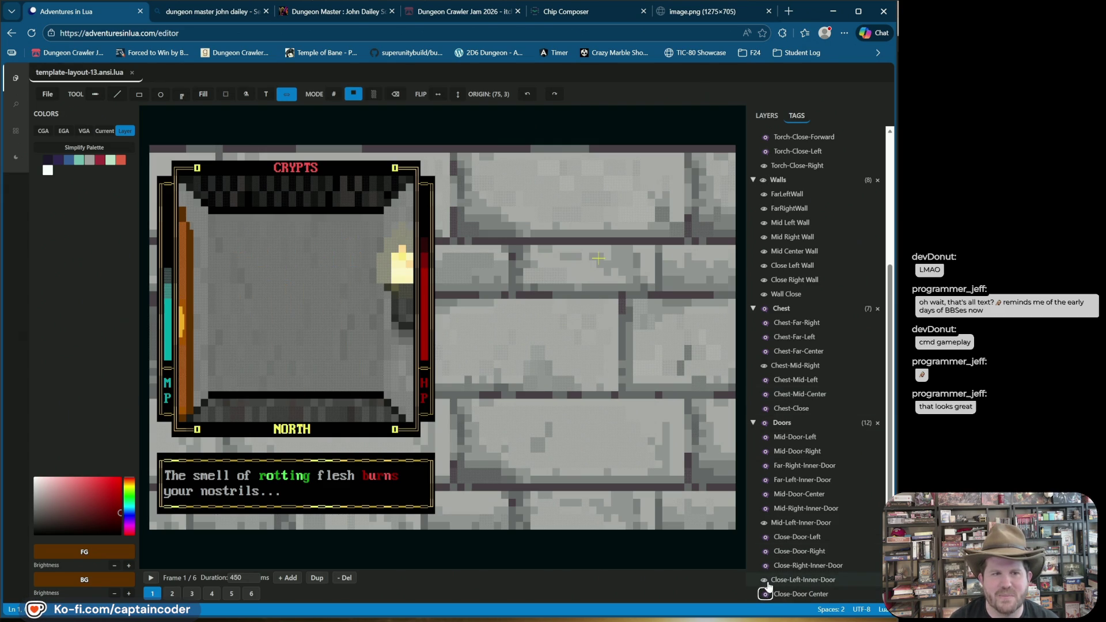
{"action": "left_click", "coordinate": [765, 580]}
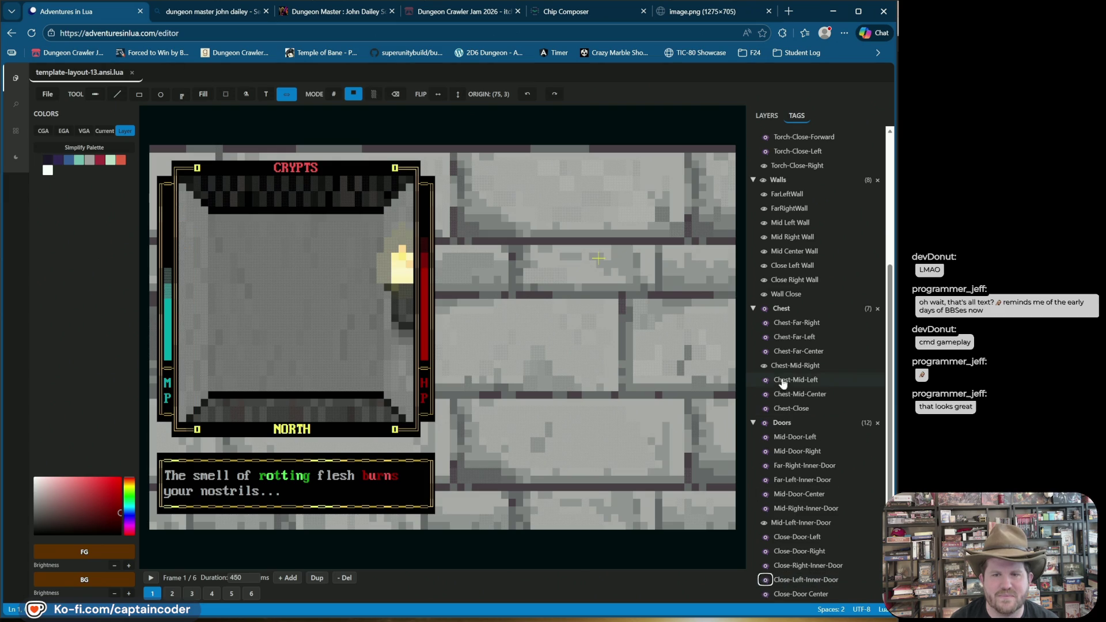
{"action": "left_click", "coordinate": [765, 294]}
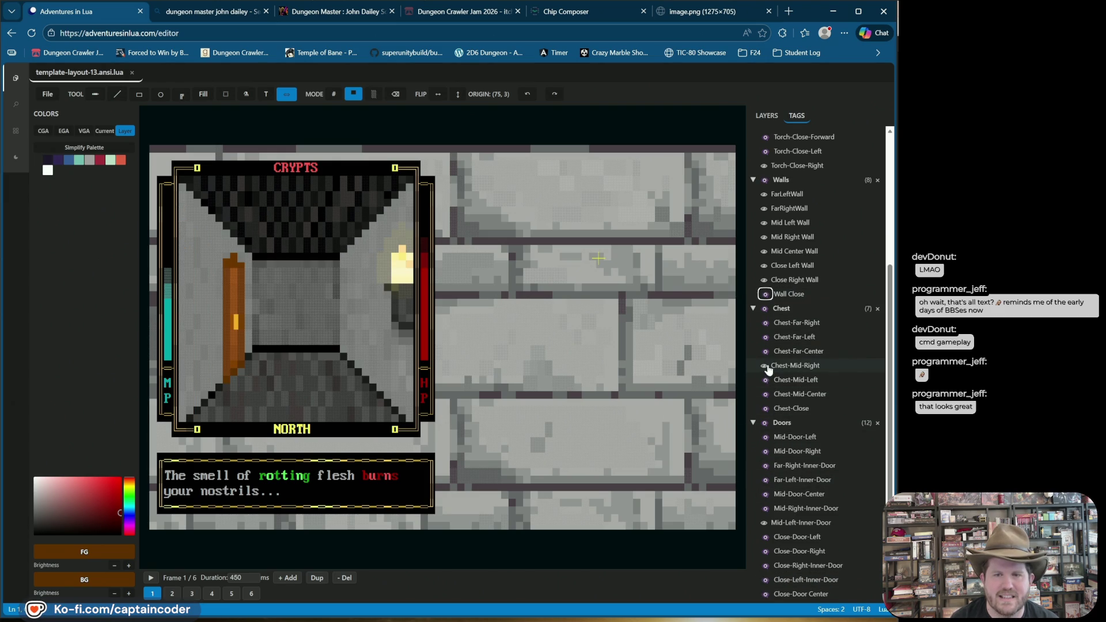
Try out the Chest-Close and Chest-Mid-Center chests, leaving both hidden
{"action": "left_click", "coordinate": [765, 408]}
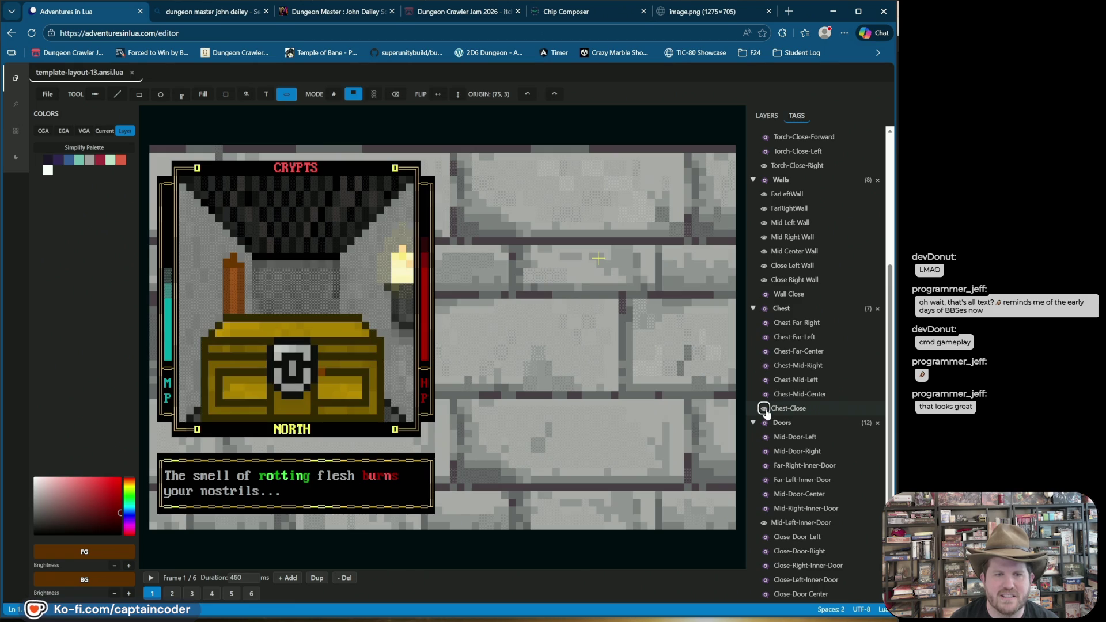
{"action": "left_click", "coordinate": [764, 408]}
{"action": "left_click", "coordinate": [765, 394]}
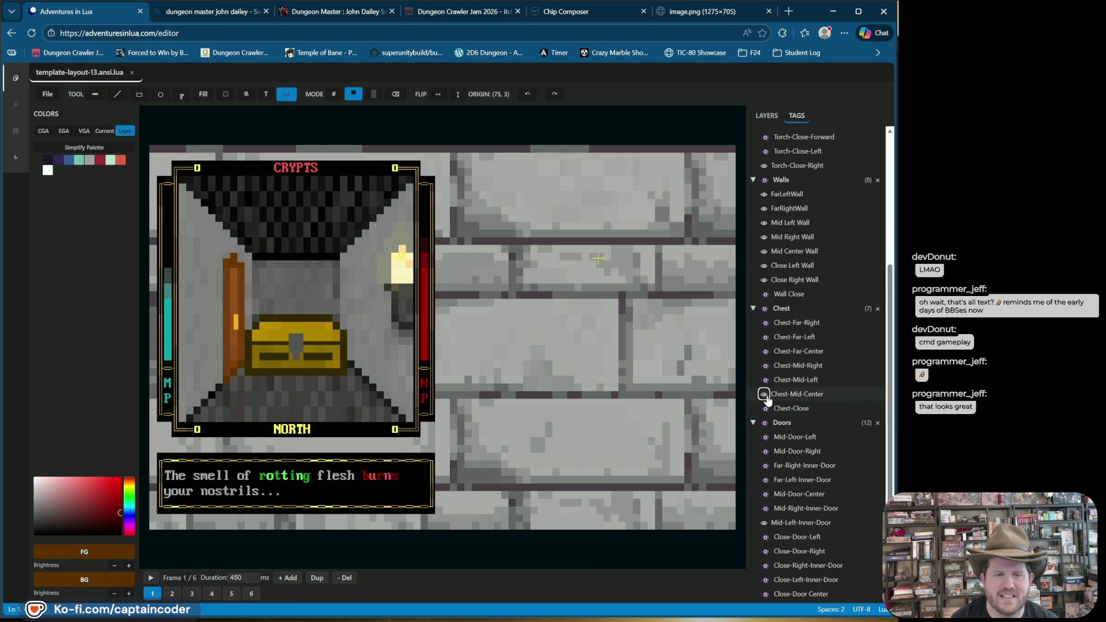
{"action": "left_click", "coordinate": [764, 394]}
{"action": "left_click", "coordinate": [765, 409]}
{"action": "left_click", "coordinate": [765, 408]}
{"action": "left_click", "coordinate": [765, 394]}
{"action": "left_click", "coordinate": [765, 394]}
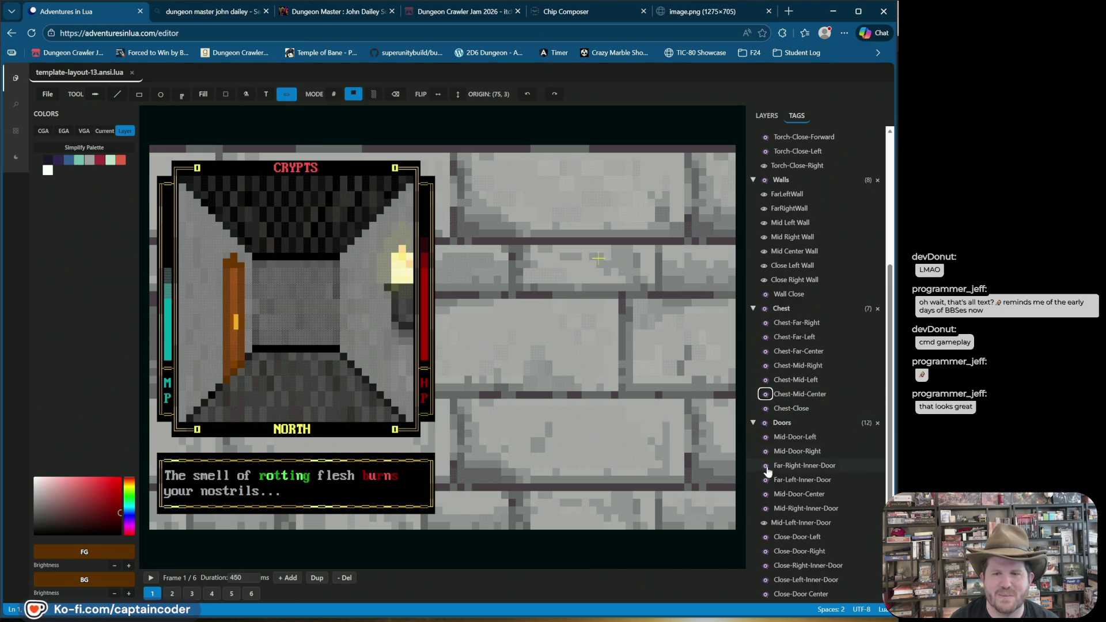
Toggle the Mid-Right-Inner, Mid-Left-Inner and Mid-Door-Center doors, leaving them hidden
{"action": "left_click", "coordinate": [764, 509]}
{"action": "left_click", "coordinate": [766, 523]}
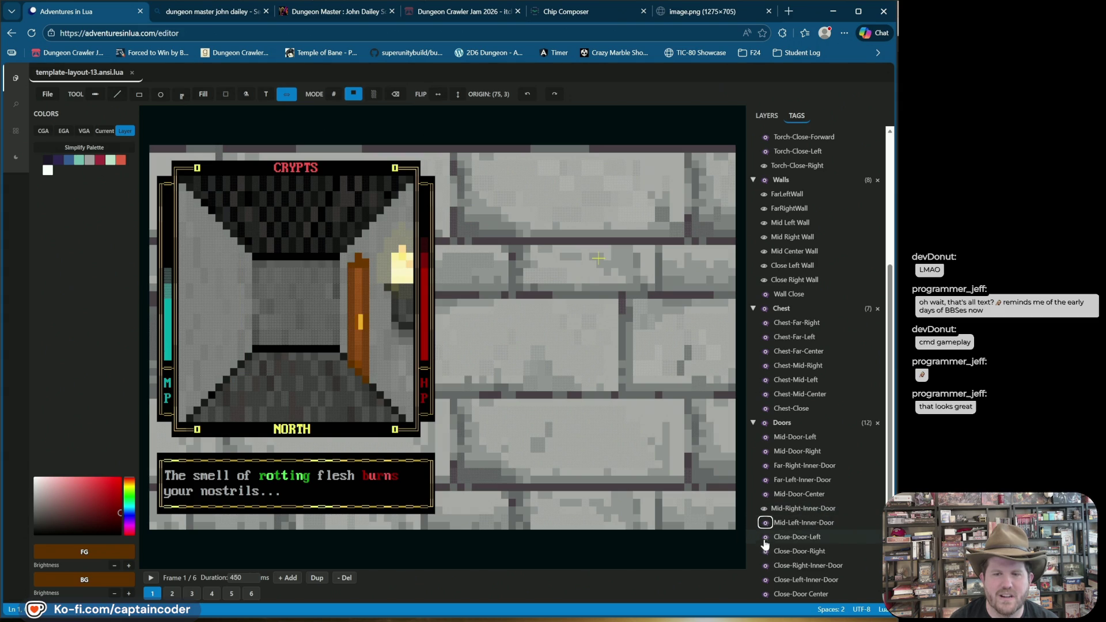
{"action": "left_click", "coordinate": [764, 494]}
{"action": "left_click", "coordinate": [765, 509]}
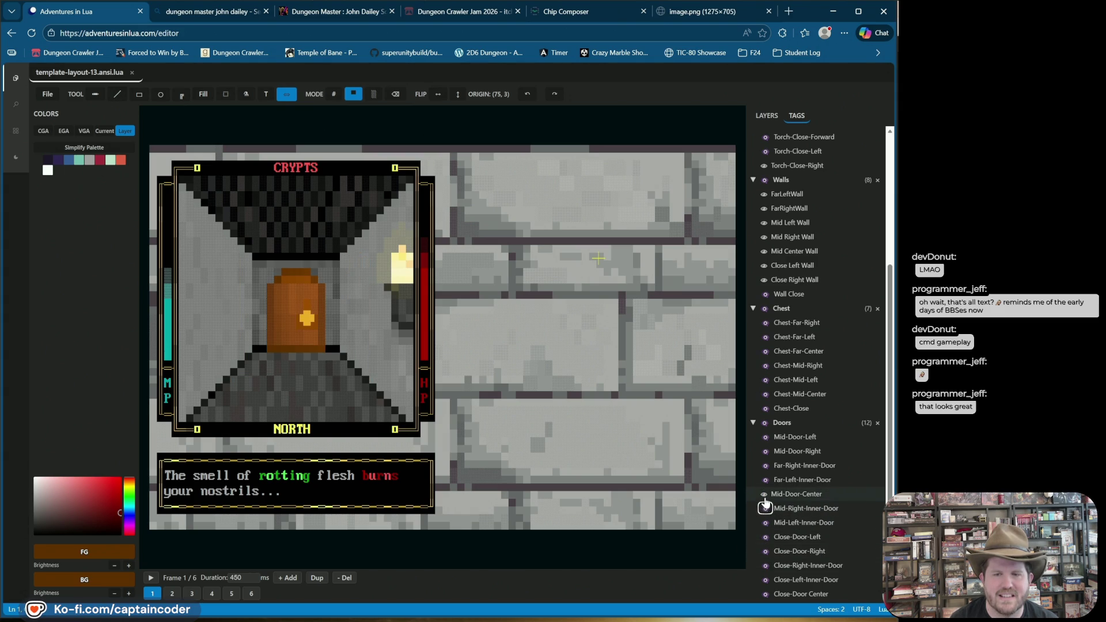
{"action": "left_click", "coordinate": [765, 495]}
Hide the Mid Center Wall and FarLeftWall; show the Close Left and Mid Right walls
{"action": "left_click", "coordinate": [766, 115]}
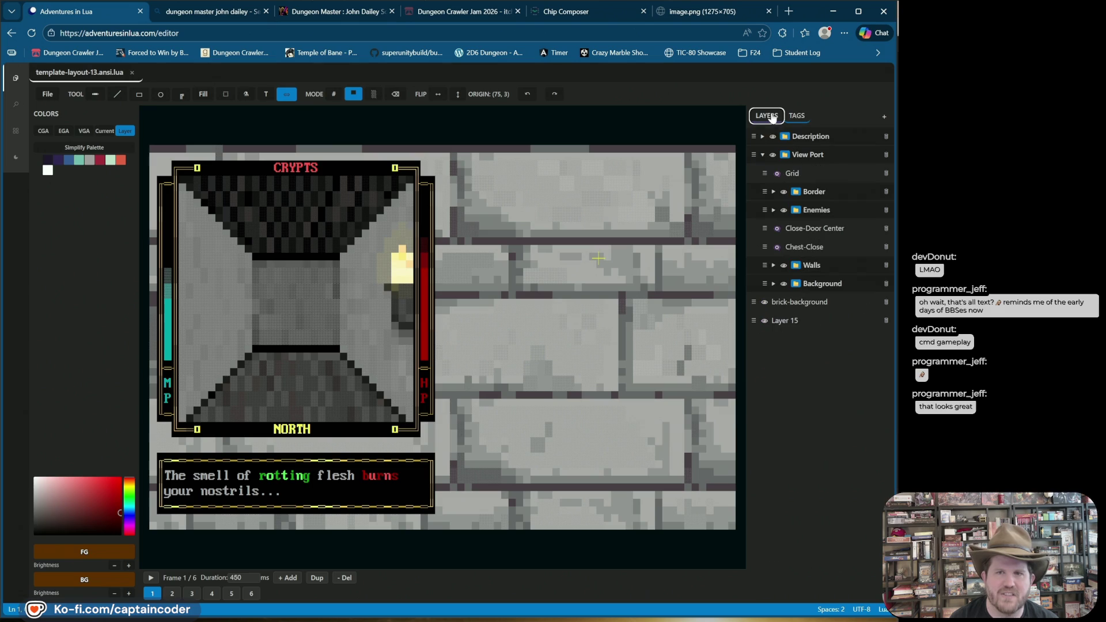
{"action": "left_click", "coordinate": [797, 116]}
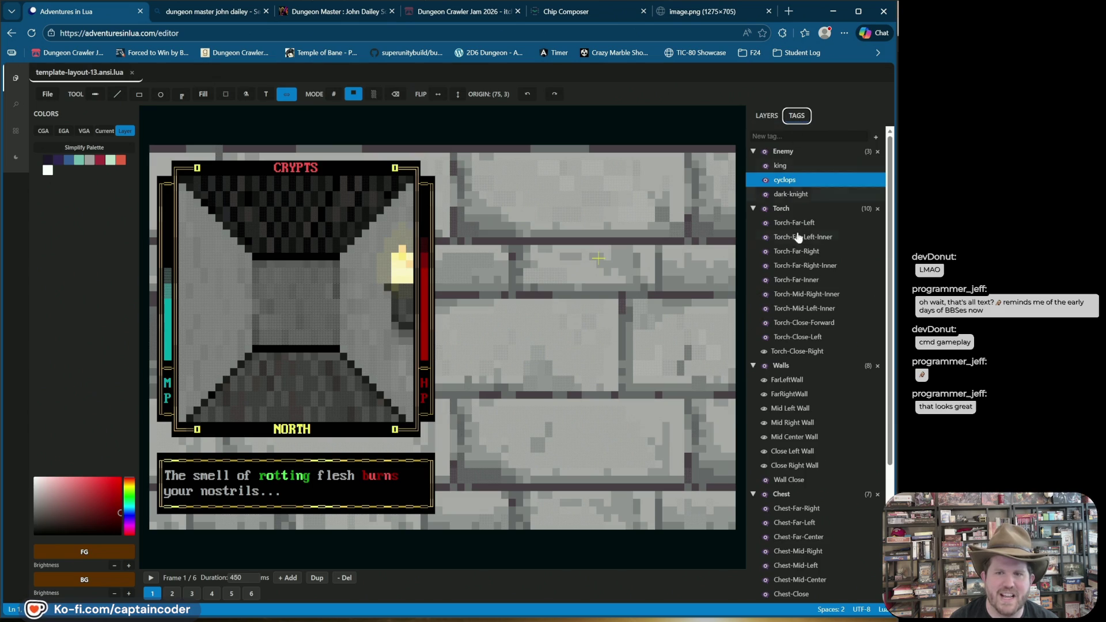
{"action": "left_click", "coordinate": [764, 439]}
{"action": "left_click", "coordinate": [763, 453]}
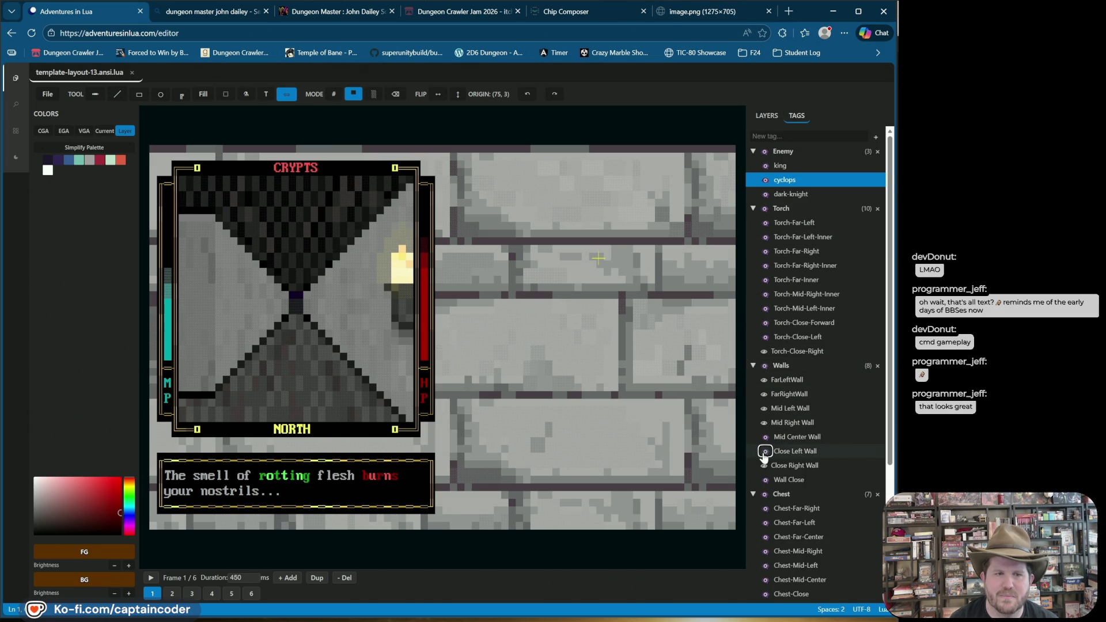
{"action": "left_click", "coordinate": [764, 466]}
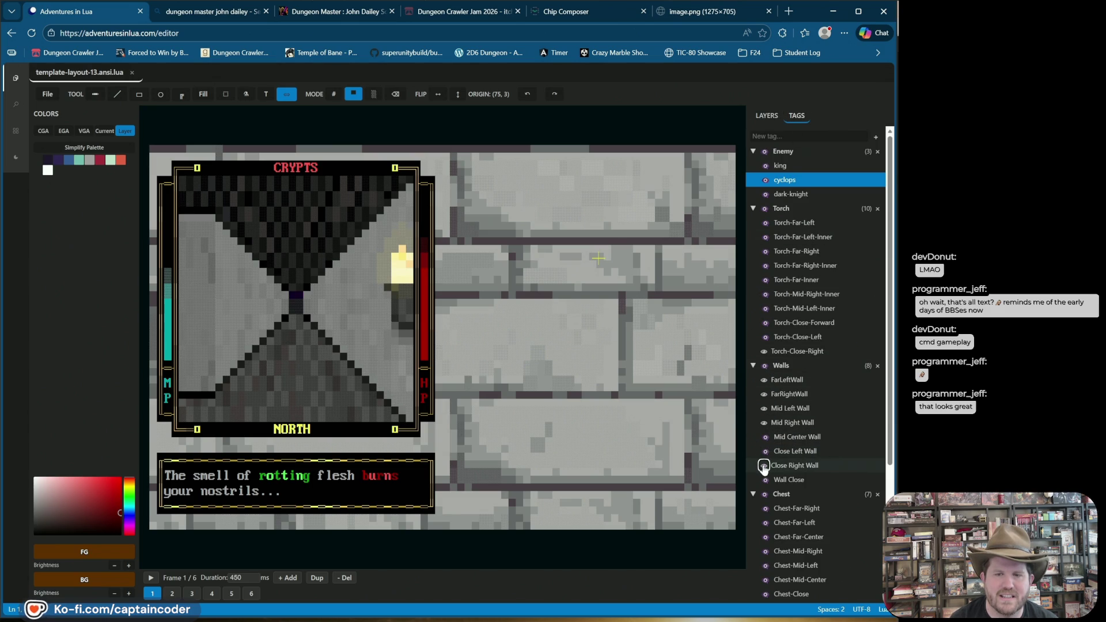
{"action": "left_click", "coordinate": [764, 408]}
{"action": "left_click", "coordinate": [764, 408]}
{"action": "left_click", "coordinate": [764, 382]}
{"action": "left_click", "coordinate": [764, 383]}
{"action": "left_click", "coordinate": [764, 383]}
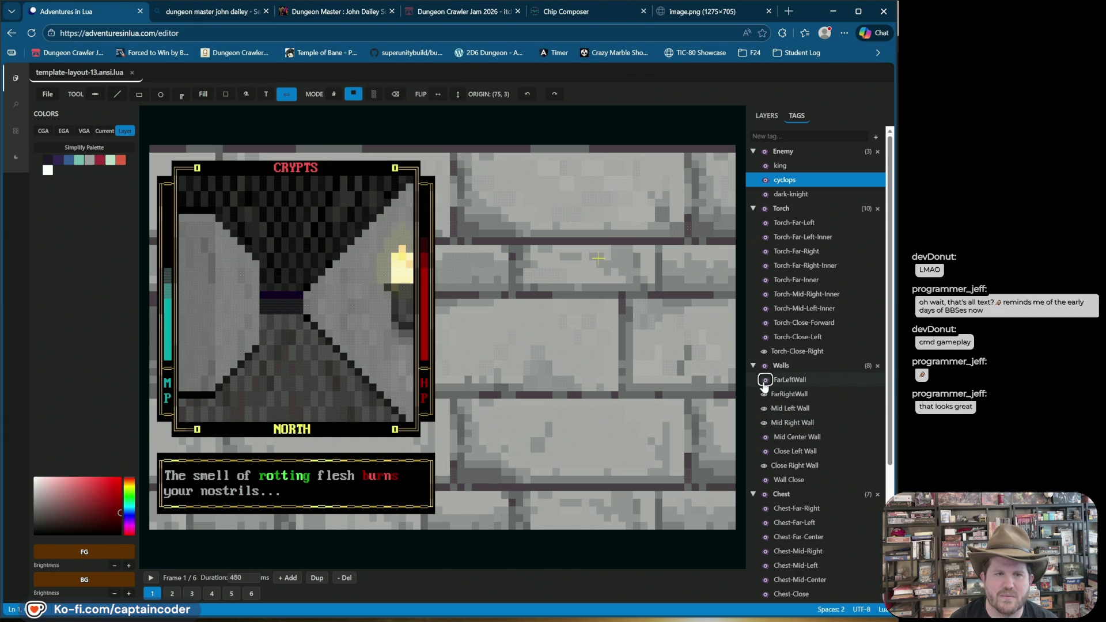
{"action": "left_click", "coordinate": [765, 423]}
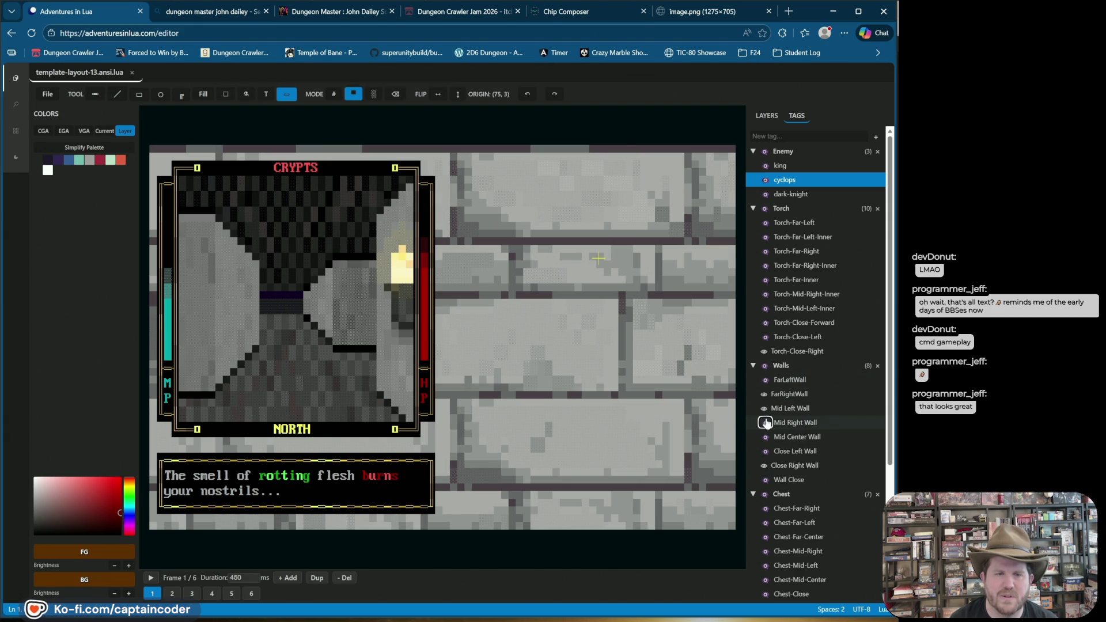
Light the Torch-Far-Right, Torch-Far-Right-Inner and Torch-Mid-Left-Inner torches
{"action": "left_click", "coordinate": [764, 252]}
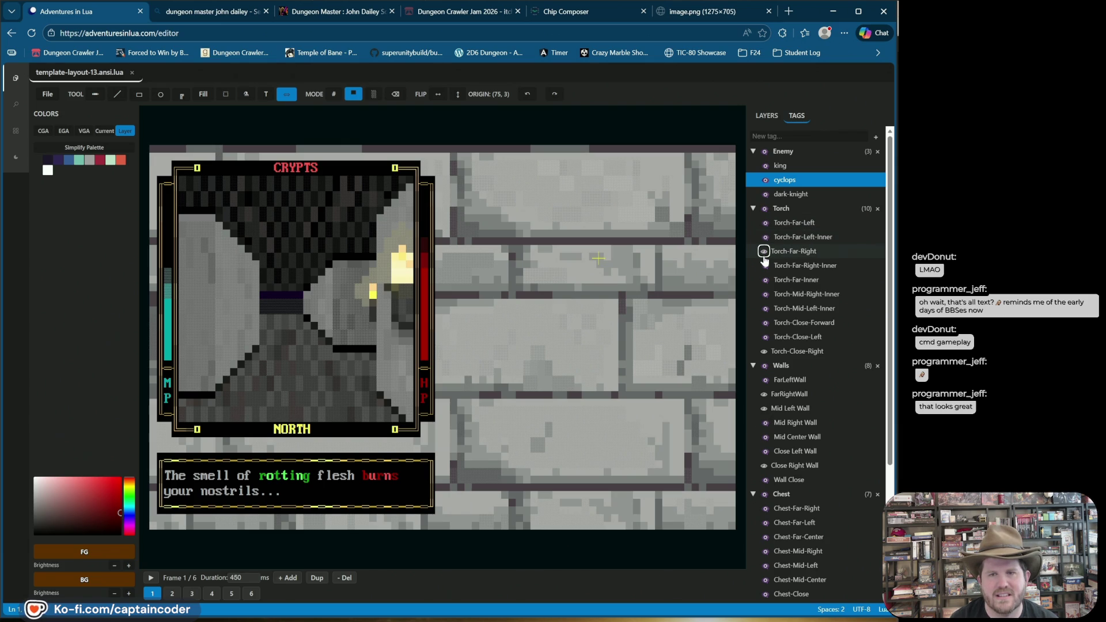
{"action": "left_click", "coordinate": [764, 295]}
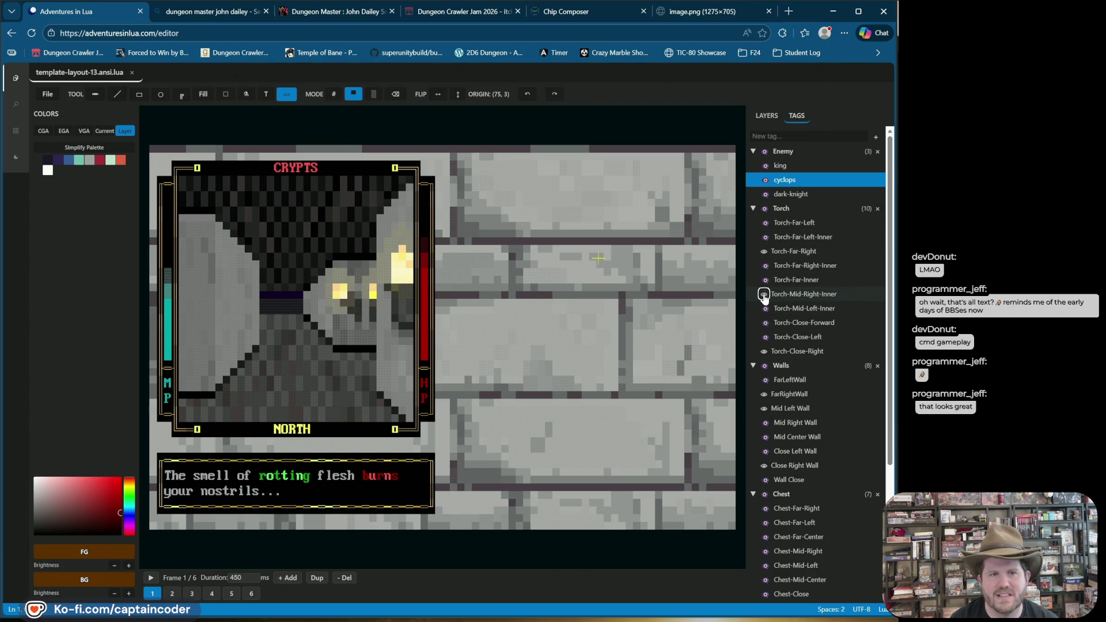
{"action": "left_click", "coordinate": [764, 294]}
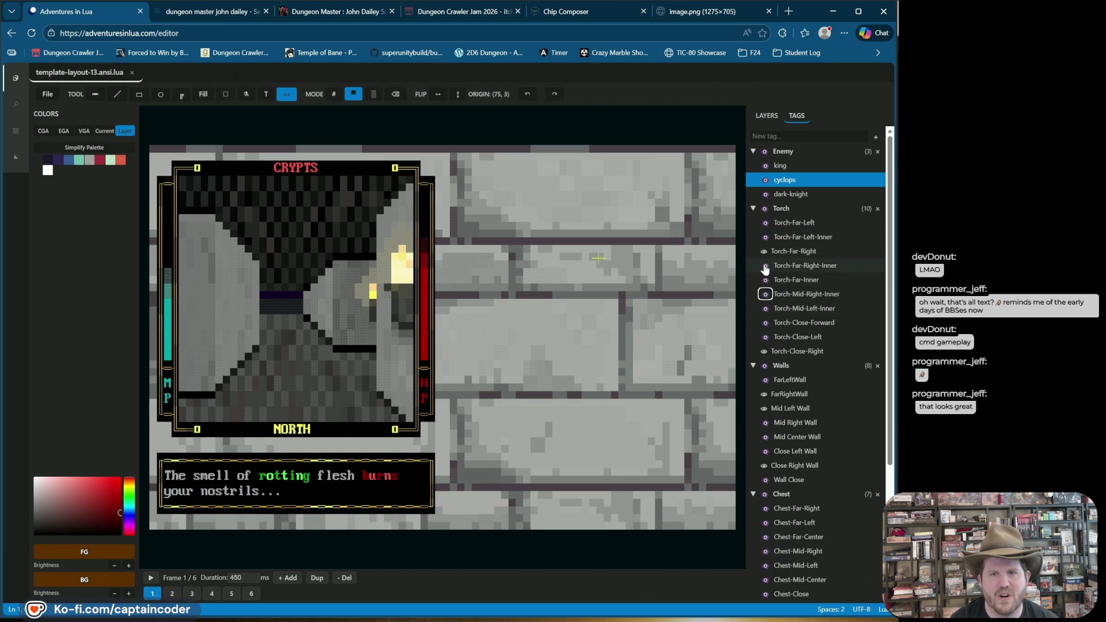
{"action": "left_click", "coordinate": [764, 266]}
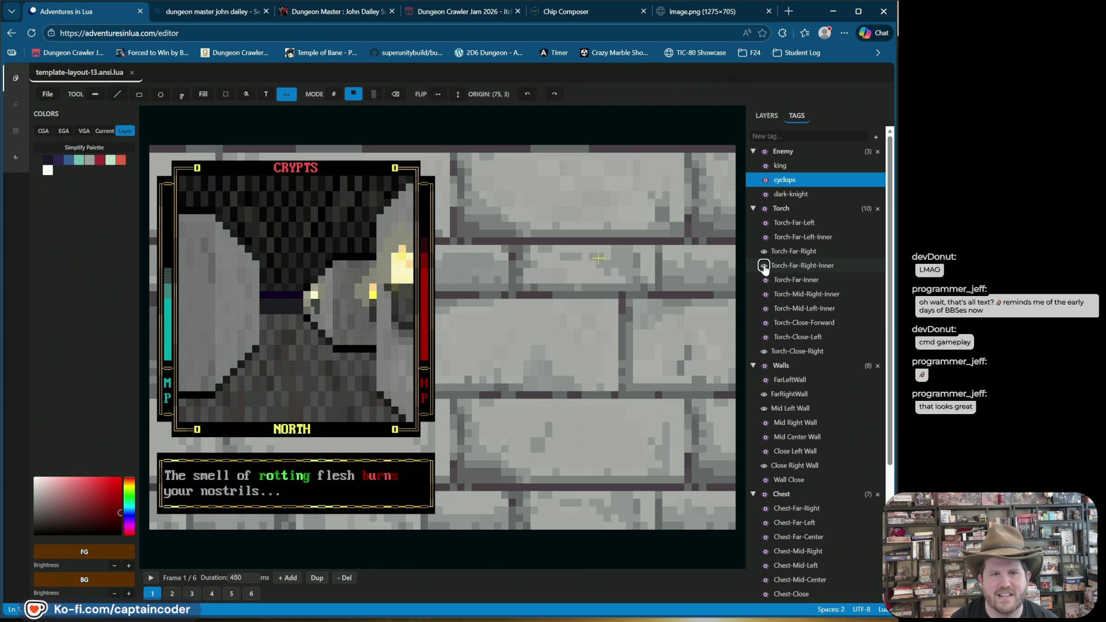
{"action": "left_click", "coordinate": [764, 309]}
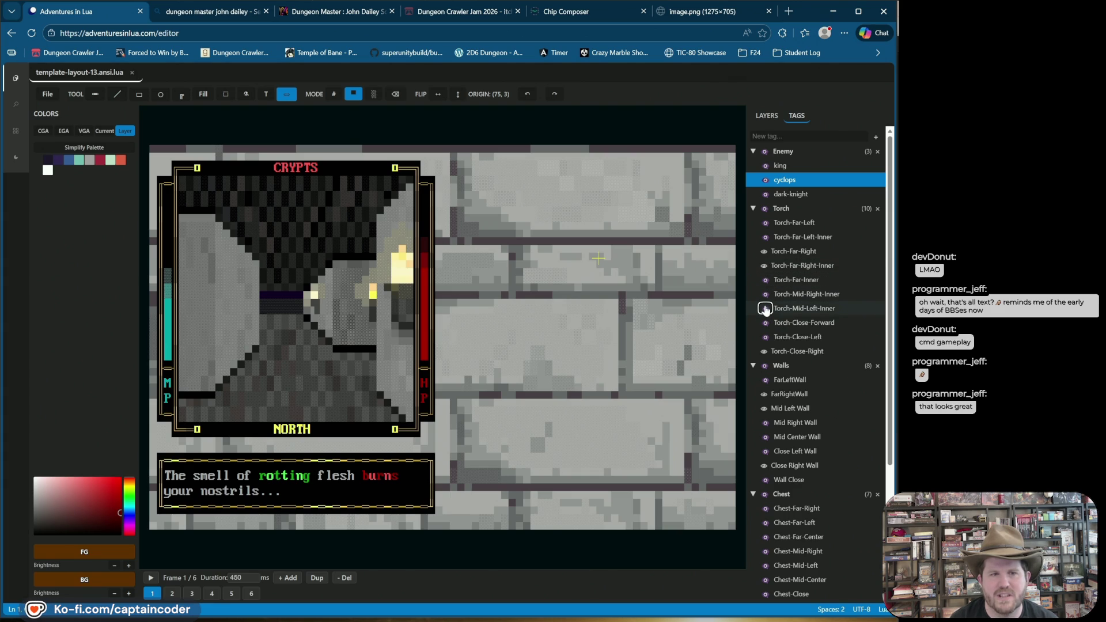
{"action": "left_click", "coordinate": [765, 309]}
Start playback and annotate line 1's return statement in template-layout-13.ansi.lua, then minimize VS Code
{"action": "key", "text": "space"}
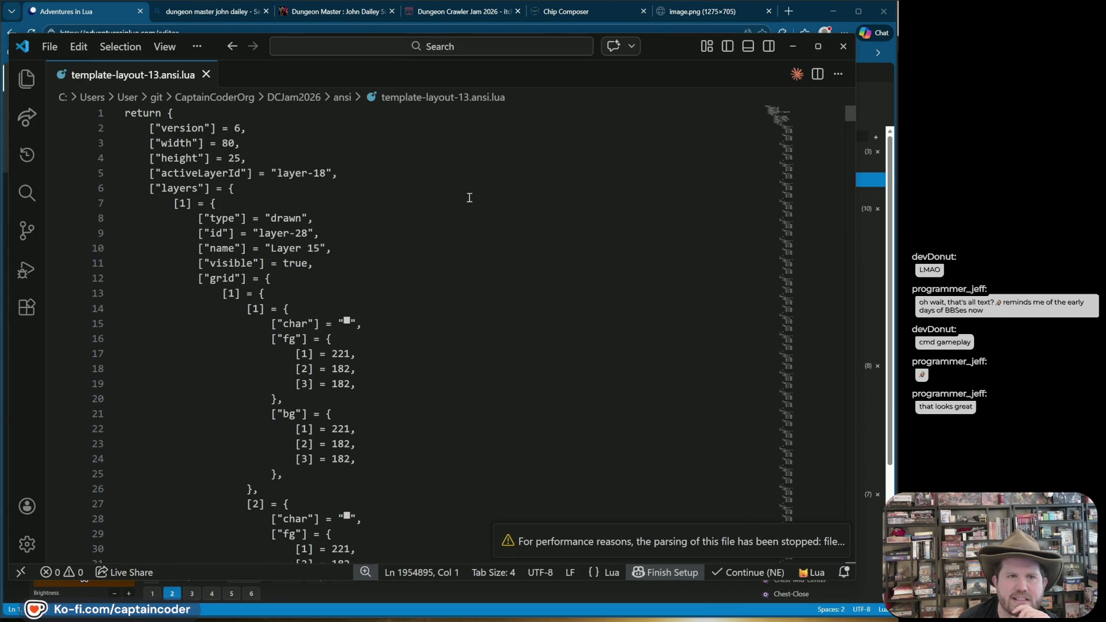
{"action": "left_click", "coordinate": [236, 143]}
{"action": "left_click", "coordinate": [183, 111]}
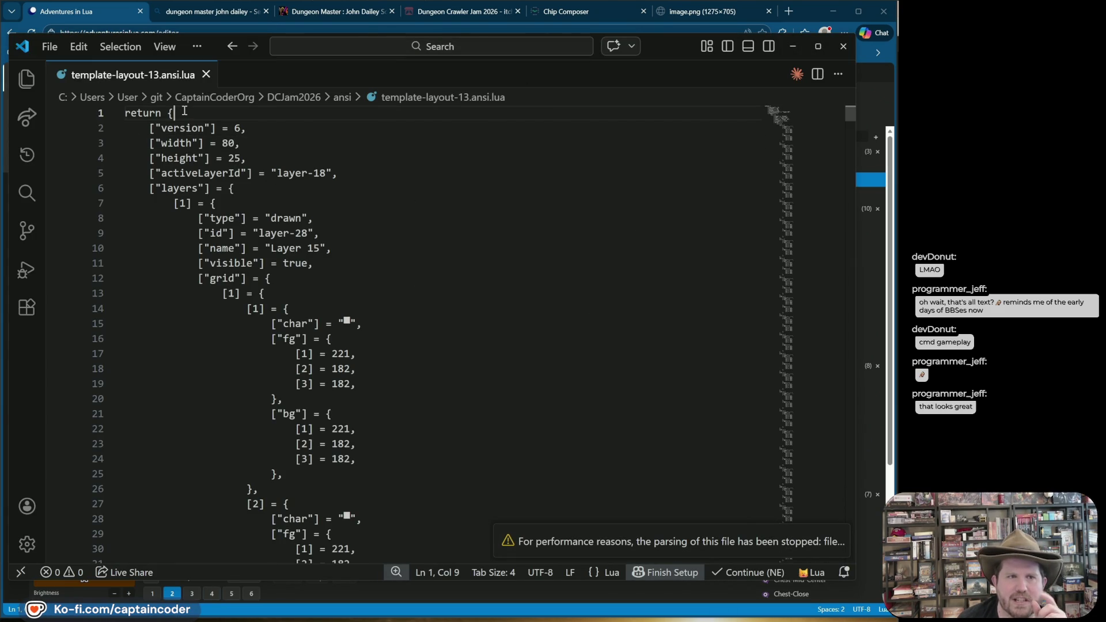
{"action": "left_click_drag", "start_coordinate": [185, 111], "coordinate": [302, 38]}
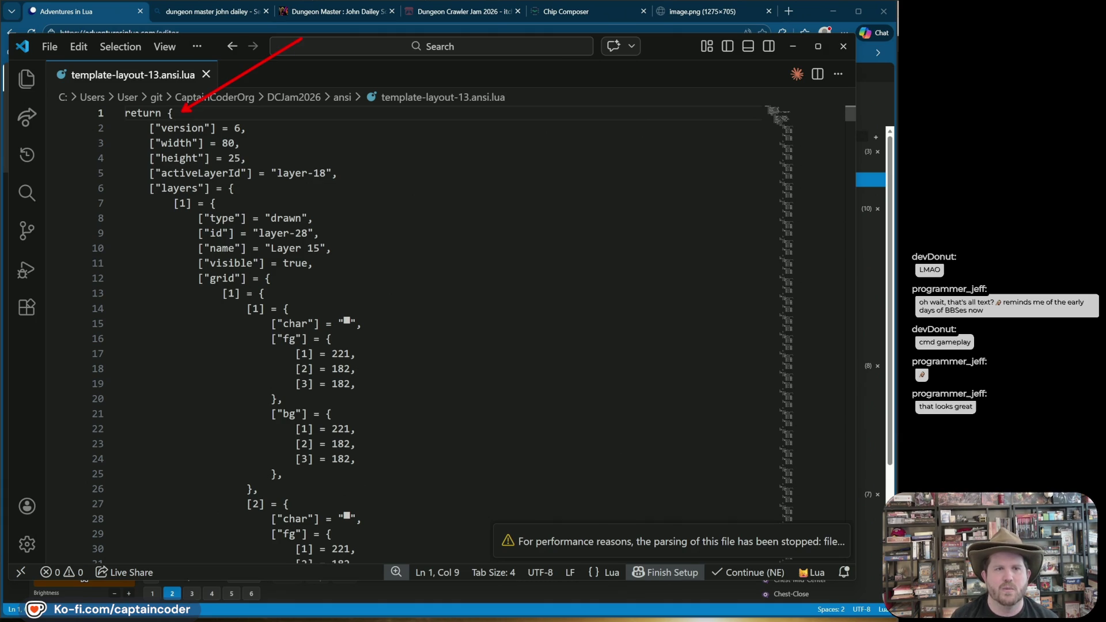
{"action": "left_click_drag", "start_coordinate": [363, 189], "coordinate": [408, 464]}
{"action": "key", "text": "Escape"}
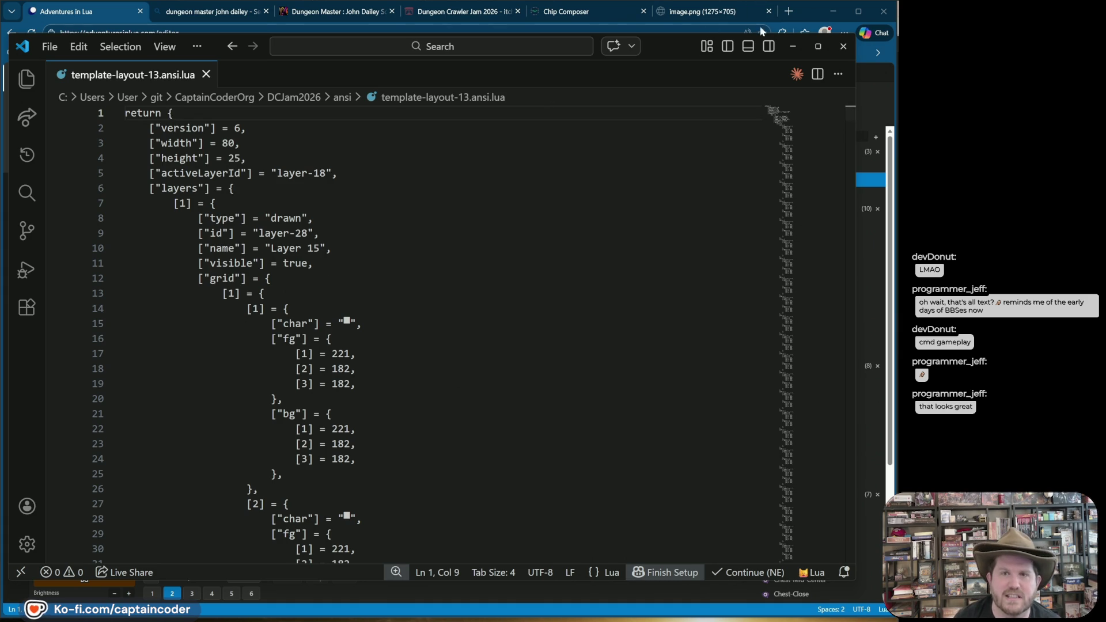
{"action": "left_click", "coordinate": [791, 44]}
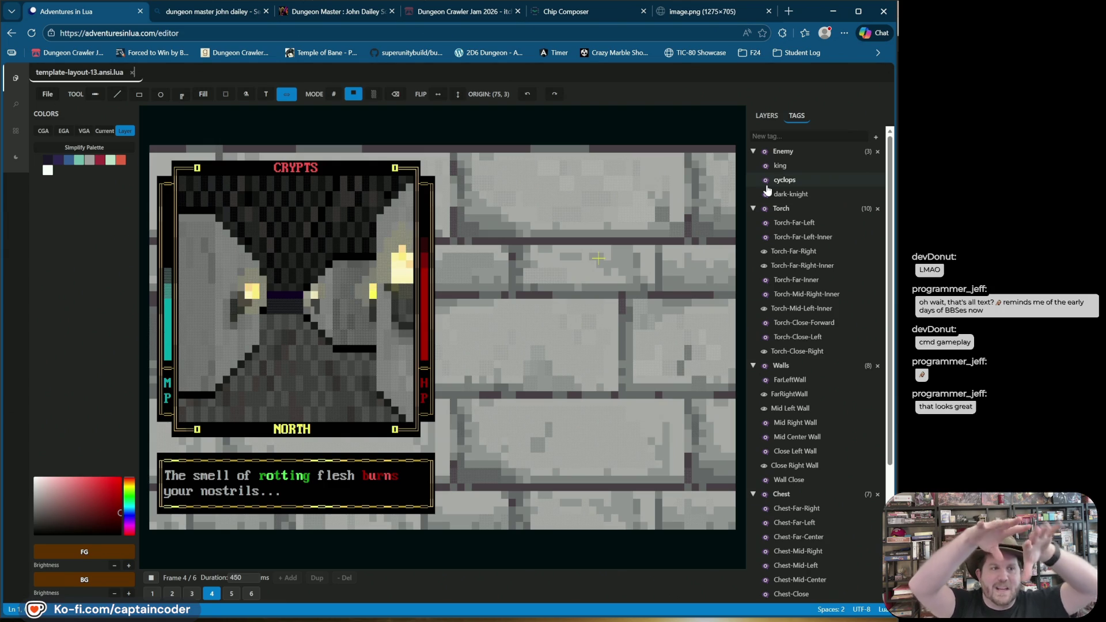
Show the orange Close-Door-Left door, switch to the LAYERS tree and stop playback
{"action": "left_click", "coordinate": [768, 184]}
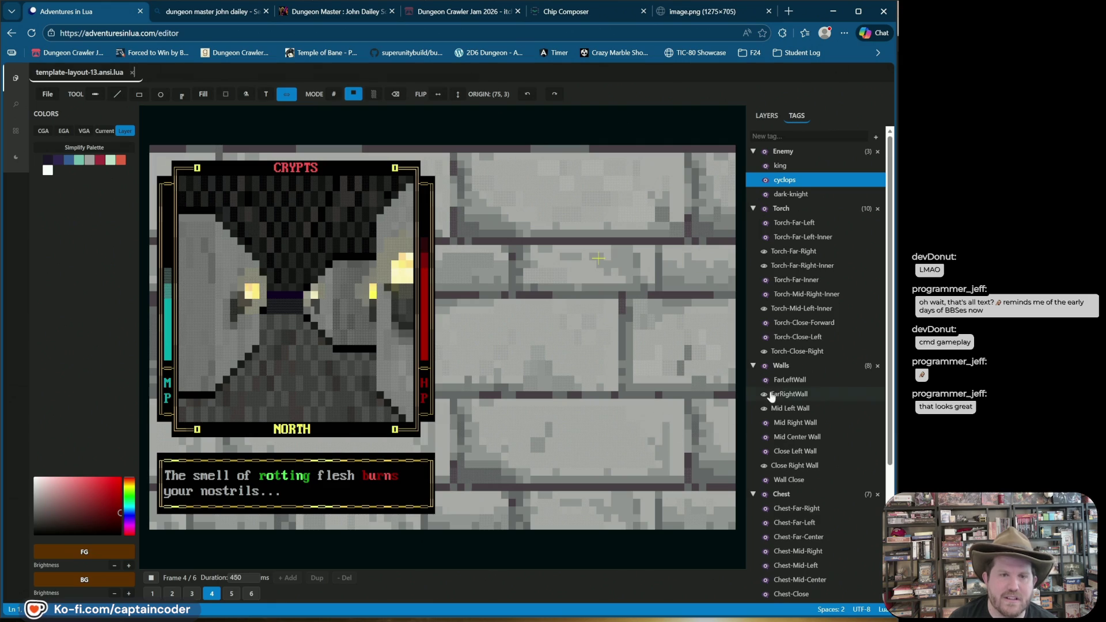
{"action": "scroll", "coordinate": [769, 398], "scroll_direction": "down", "scroll_amount": 3}
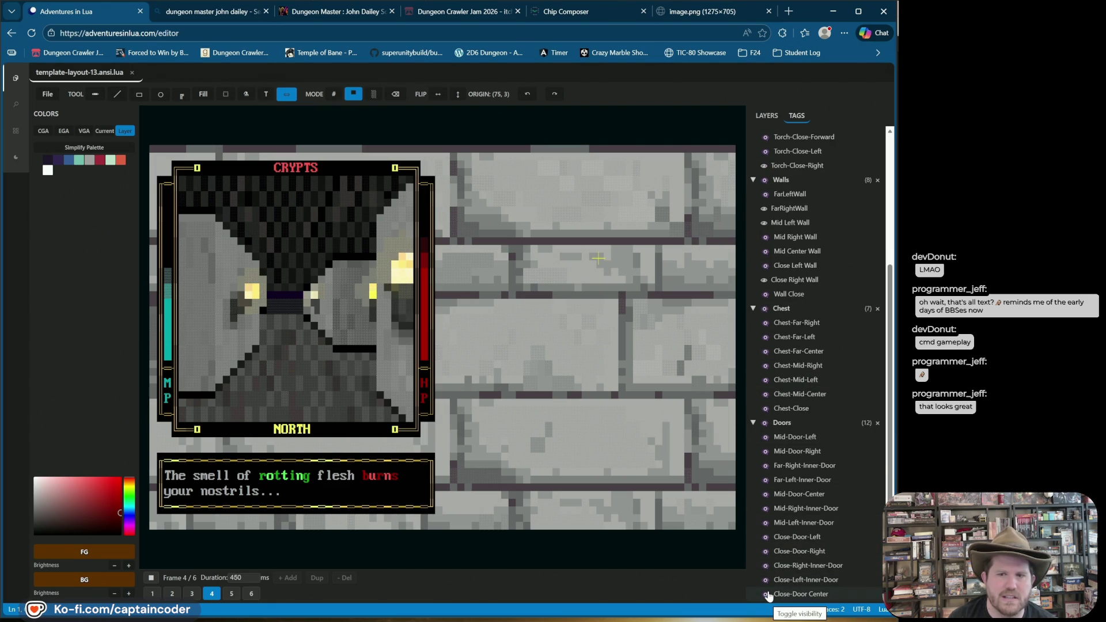
{"action": "left_click", "coordinate": [764, 536]}
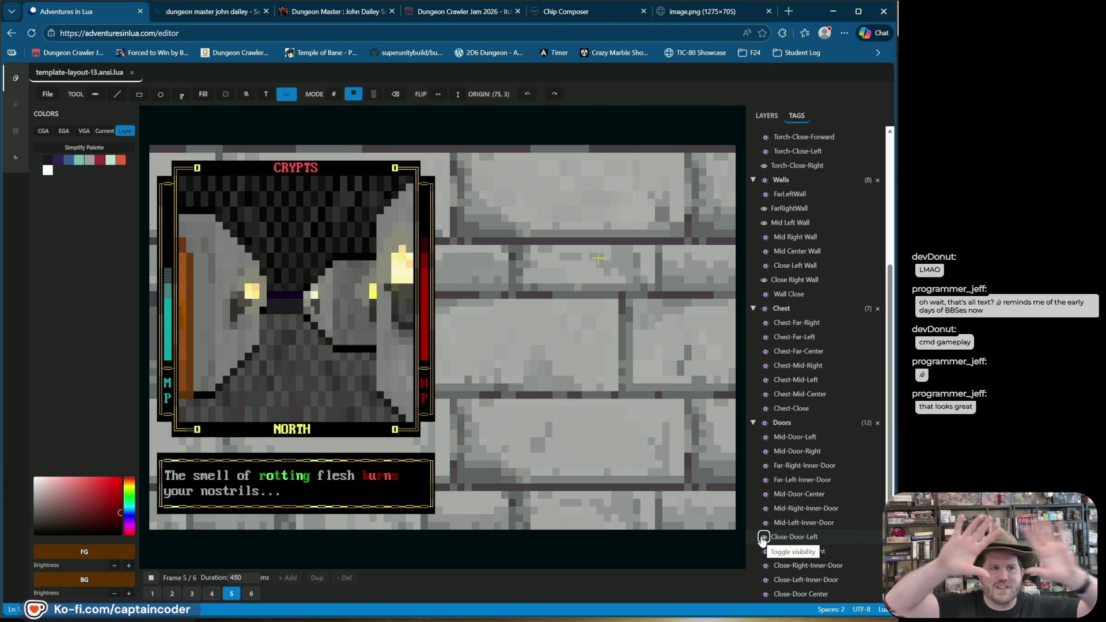
{"action": "left_click", "coordinate": [766, 115]}
{"action": "key", "text": "space"}
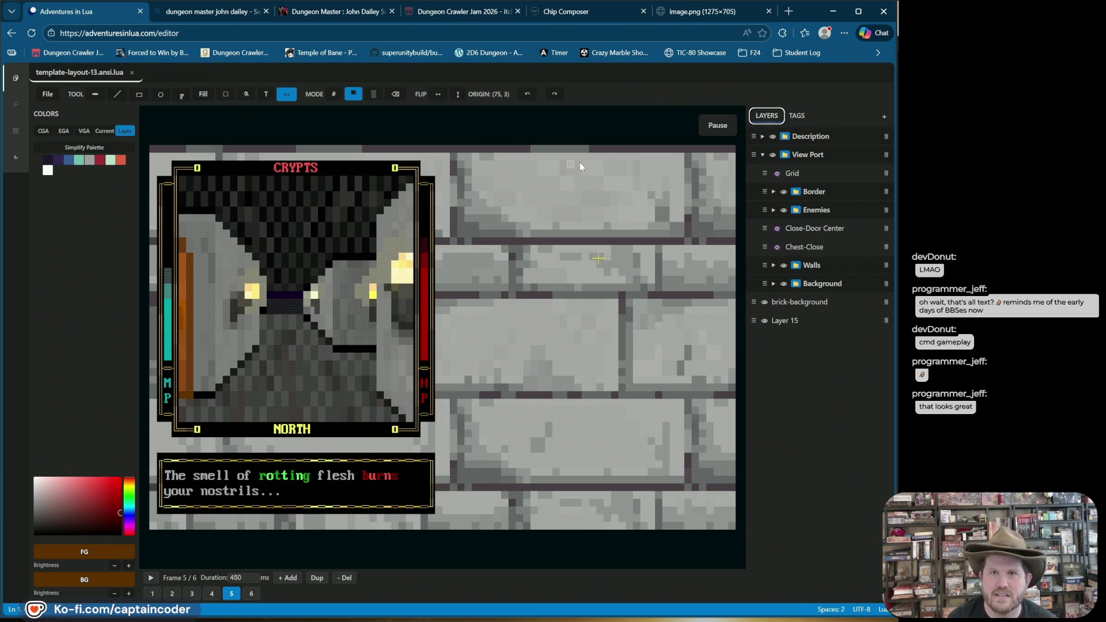
Add Layer 61 and set boxes to double-line borders
{"action": "left_click", "coordinate": [884, 116]}
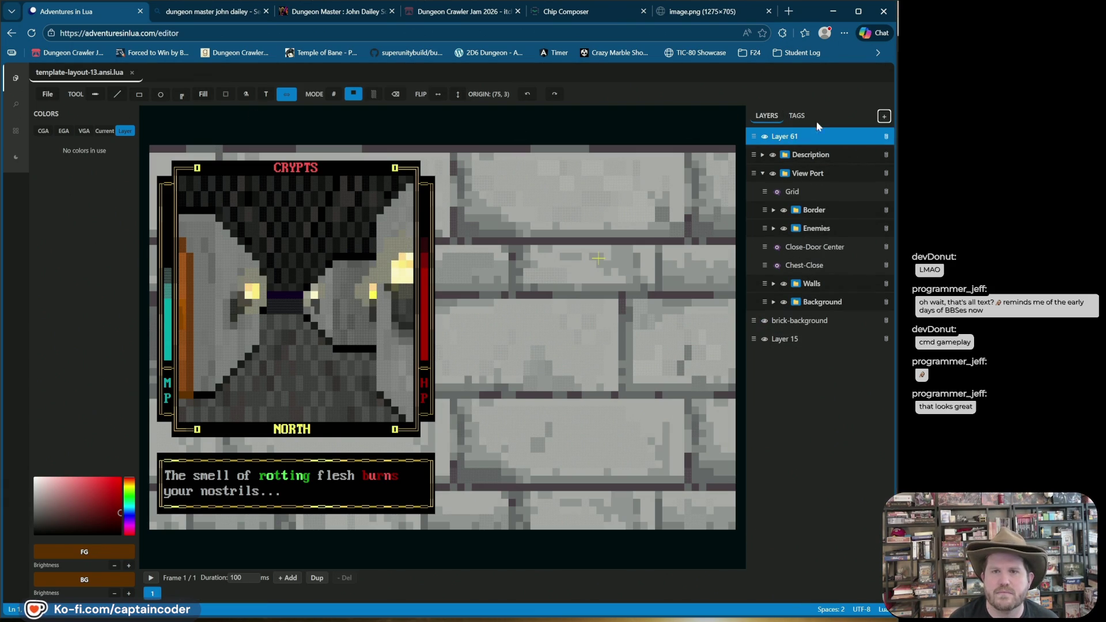
{"action": "left_click", "coordinate": [809, 138]}
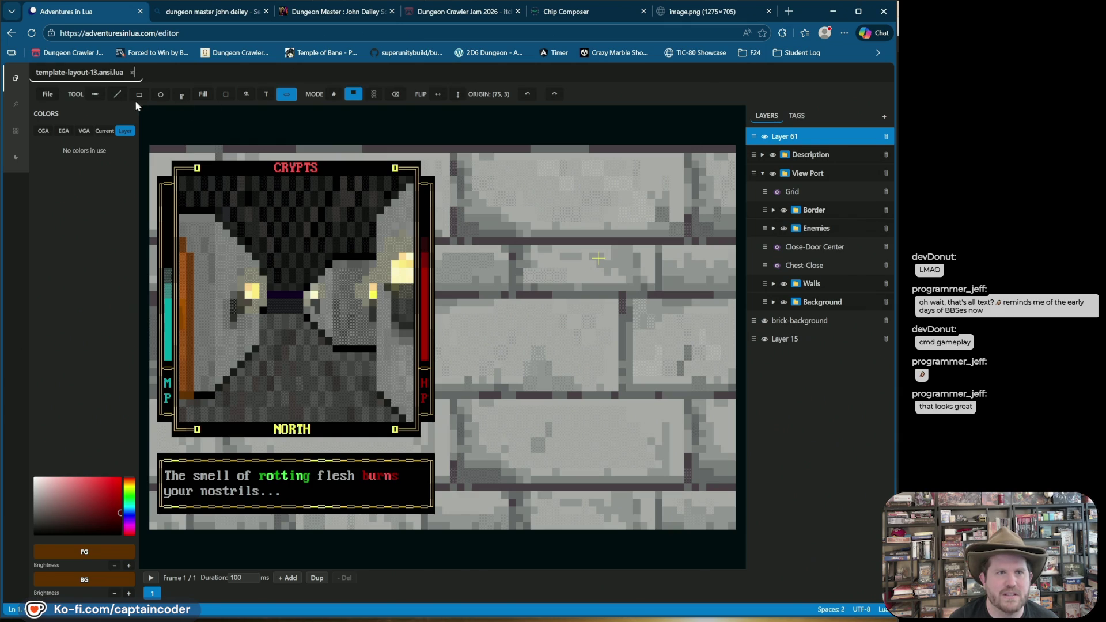
{"action": "left_click", "coordinate": [182, 95]}
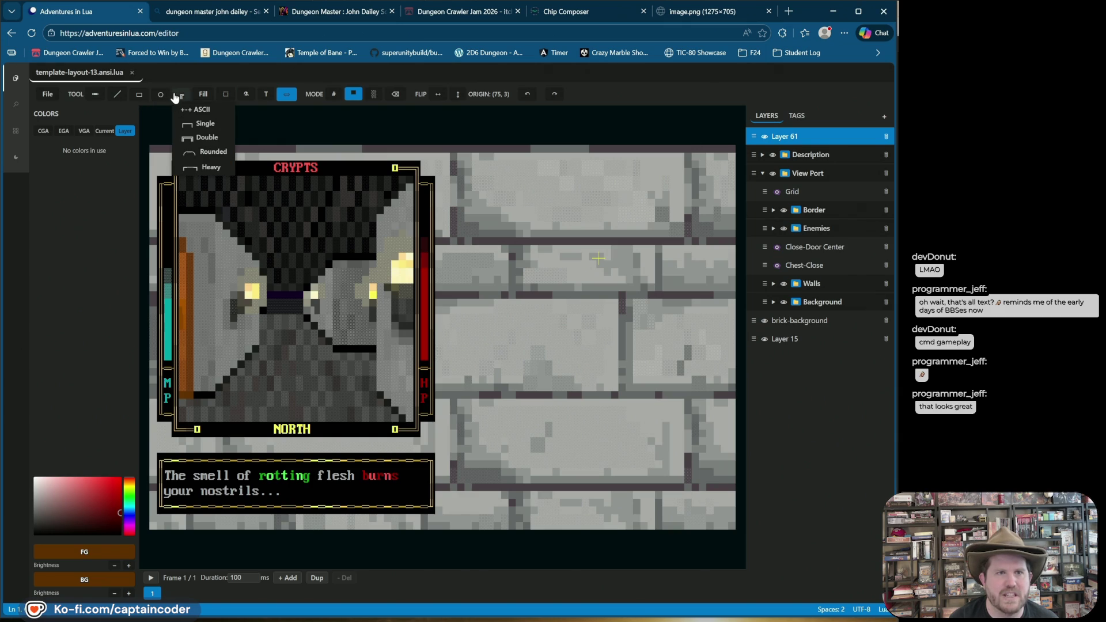
{"action": "left_click", "coordinate": [193, 139]}
{"action": "mouse_move", "coordinate": [455, 171]}
{"action": "left_mouse_down"}
{"action": "mouse_move", "coordinate": [530, 216]}
{"action": "mouse_move", "coordinate": [646, 236]}
{"action": "left_mouse_up"}
{"action": "left_click", "coordinate": [466, 94]}
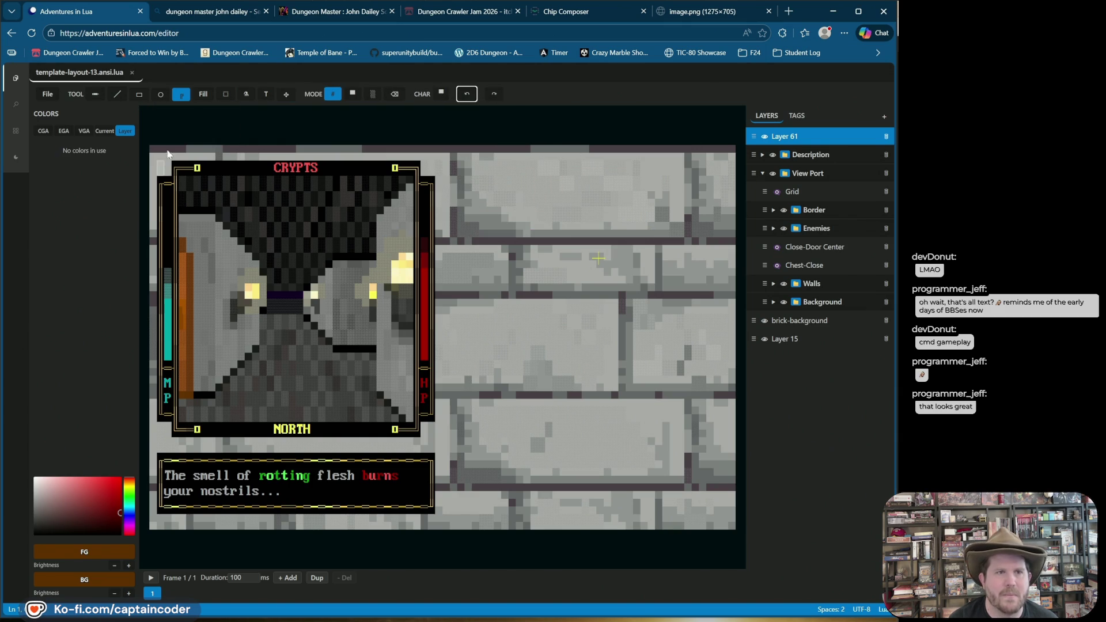
Draw a white-on-black 37x12 box at the canvas top right using CGA colours
{"action": "left_click", "coordinate": [41, 133]}
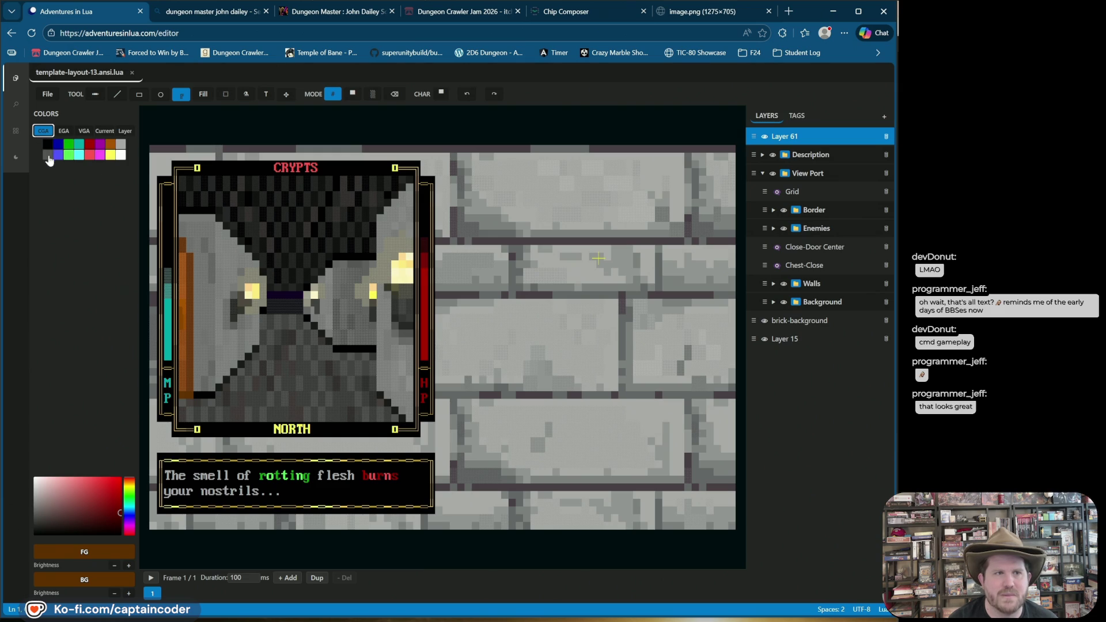
{"action": "left_click", "coordinate": [47, 145]}
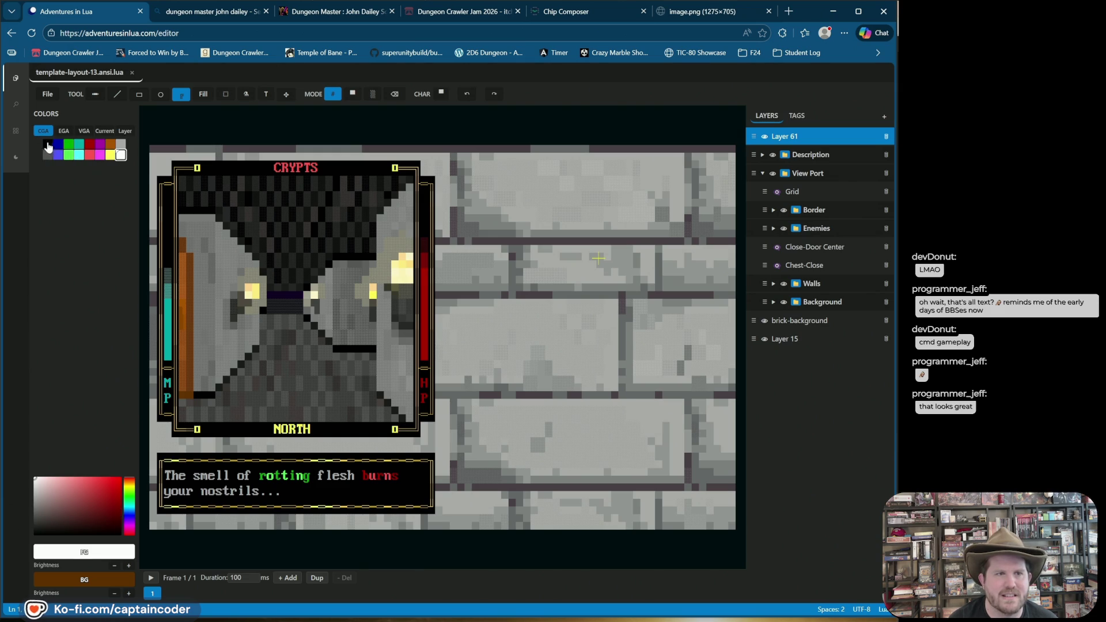
{"action": "right_click", "coordinate": [48, 145]}
{"action": "mouse_move", "coordinate": [486, 199]}
{"action": "left_mouse_down"}
{"action": "mouse_move", "coordinate": [717, 233]}
{"action": "mouse_move", "coordinate": [717, 244]}
{"action": "left_mouse_up"}
{"action": "left_click", "coordinate": [203, 94]}
Fill the box interior with solid dark grey blocks
{"action": "left_click", "coordinate": [529, 198]}
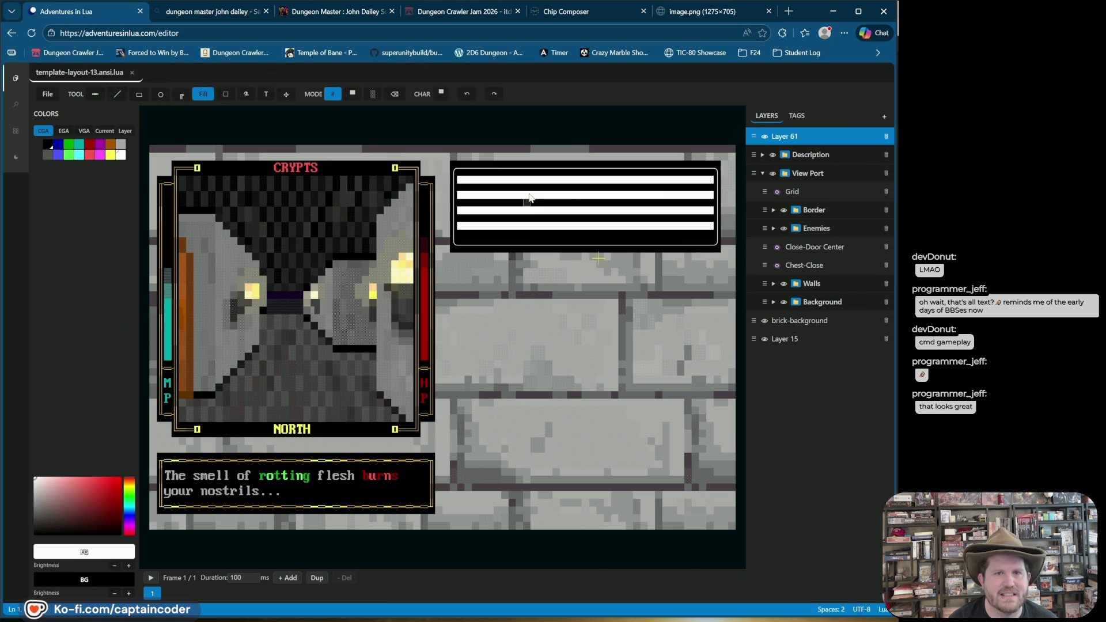
{"action": "left_click", "coordinate": [353, 94]}
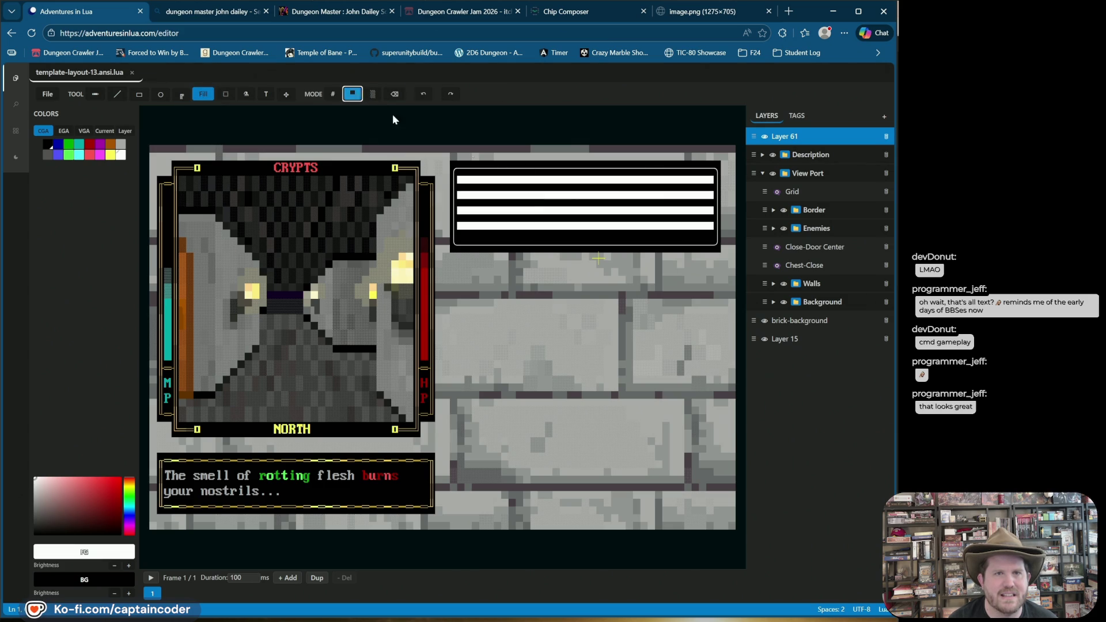
{"action": "left_click", "coordinate": [536, 178]}
{"action": "left_click", "coordinate": [424, 94]}
{"action": "left_click", "coordinate": [508, 198]}
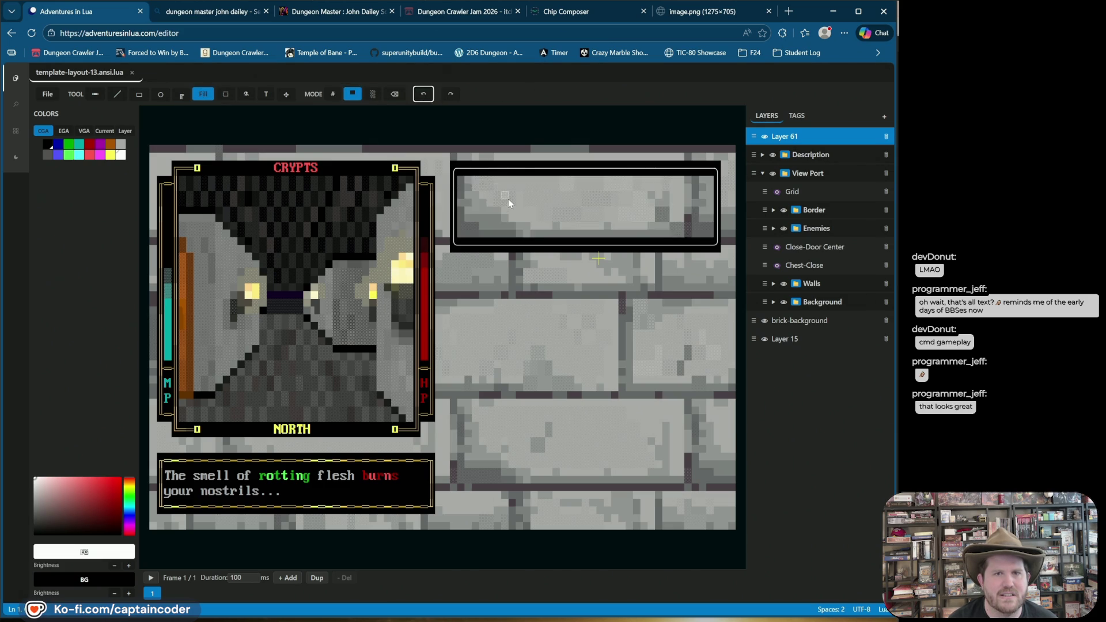
{"action": "left_click", "coordinate": [423, 93]}
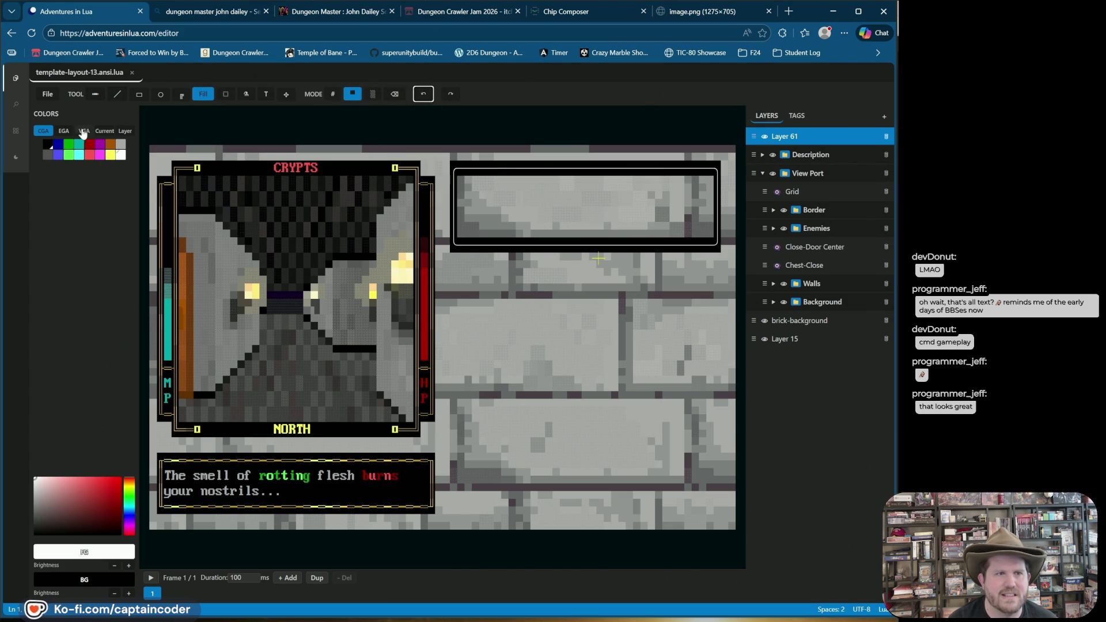
{"action": "left_click", "coordinate": [47, 154]}
{"action": "left_click", "coordinate": [628, 215]}
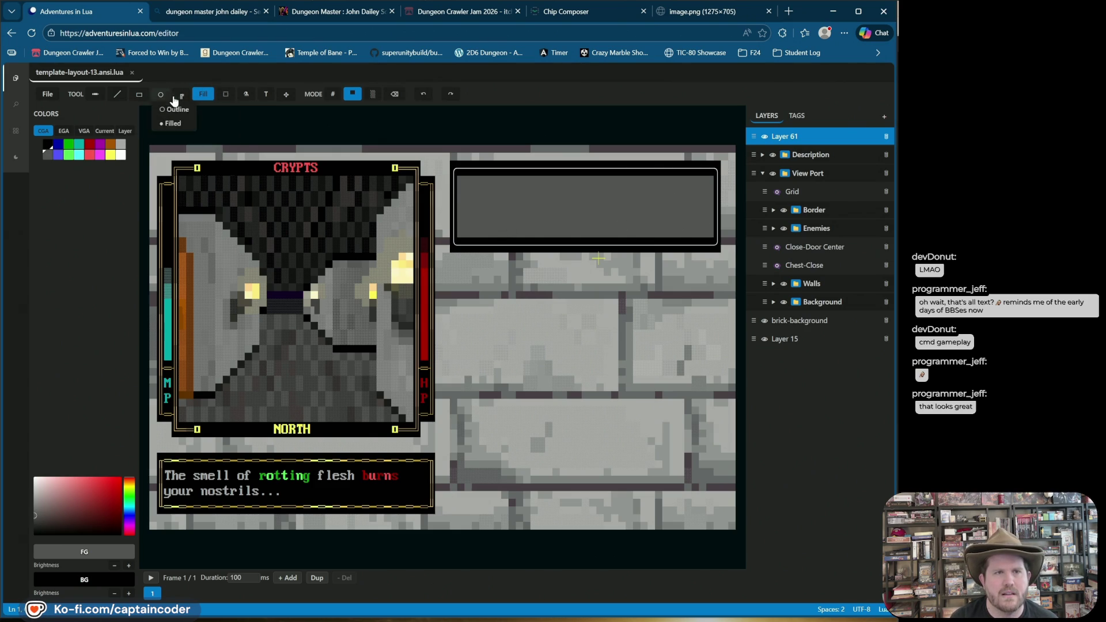
{"action": "left_click", "coordinate": [193, 167]}
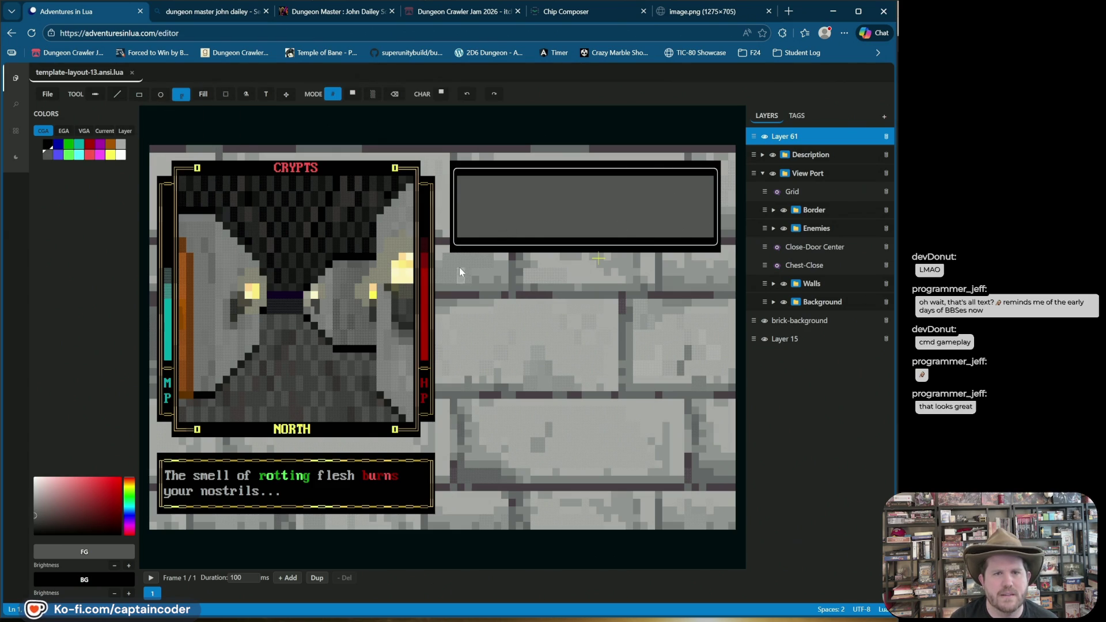
Outline a 36x30 box below the top-right panel and fill it solid grey
{"action": "mouse_move", "coordinate": [456, 268]}
{"action": "left_mouse_down"}
{"action": "mouse_move", "coordinate": [556, 330]}
{"action": "mouse_move", "coordinate": [721, 500]}
{"action": "mouse_move", "coordinate": [717, 444]}
{"action": "mouse_move", "coordinate": [718, 507]}
{"action": "mouse_move", "coordinate": [698, 496]}
{"action": "left_mouse_up"}
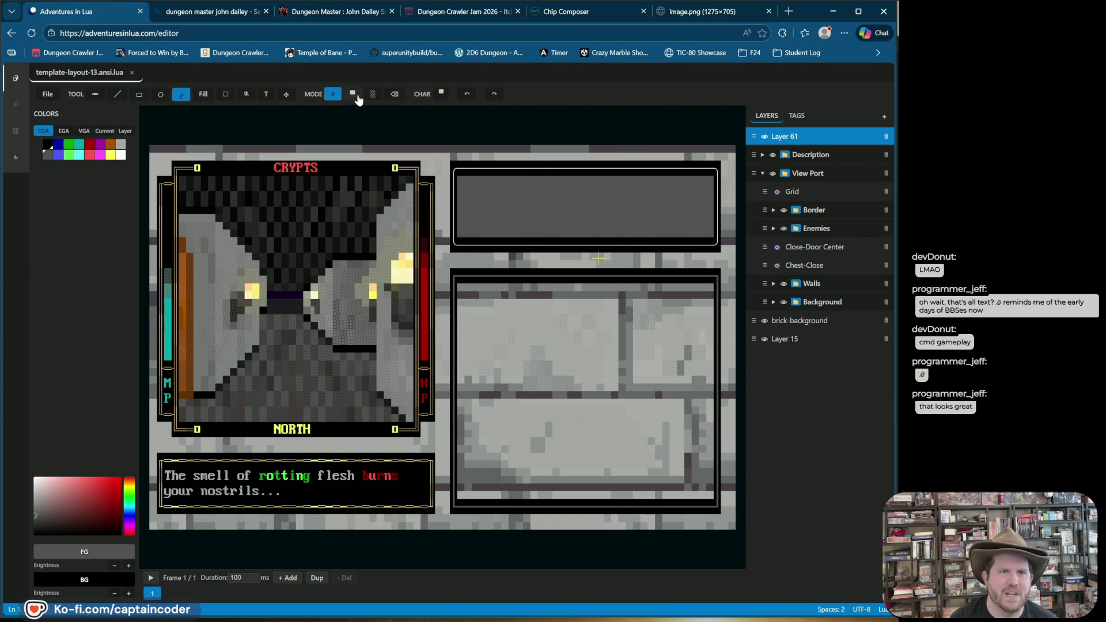
{"action": "left_click", "coordinate": [202, 97]}
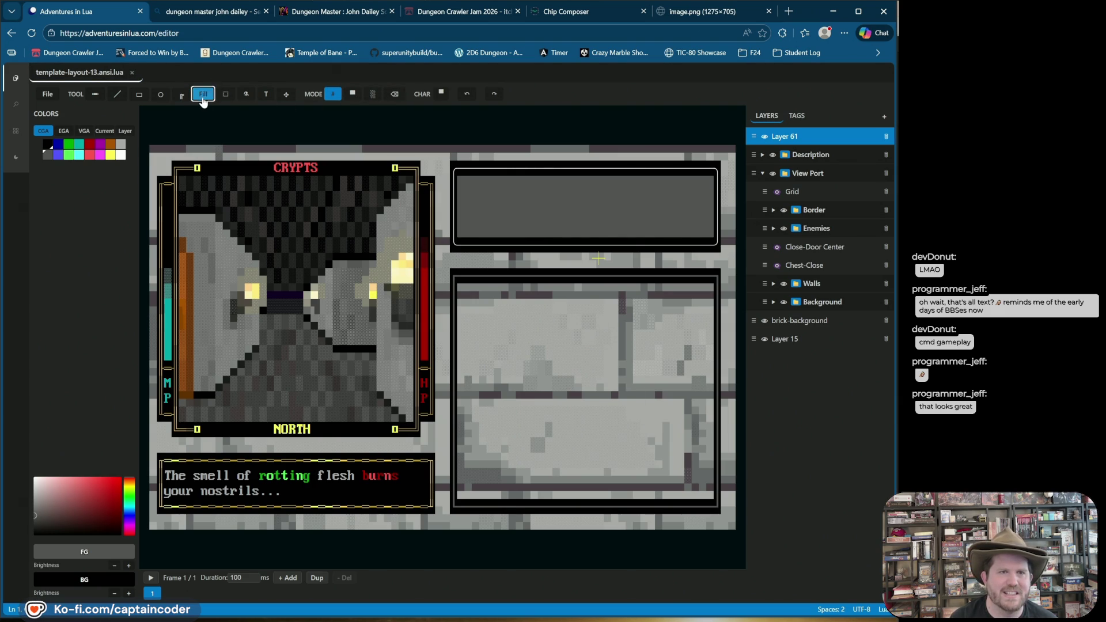
{"action": "left_click", "coordinate": [443, 338]}
{"action": "left_click", "coordinate": [466, 93]}
{"action": "left_click", "coordinate": [352, 93]}
{"action": "left_click", "coordinate": [514, 403]}
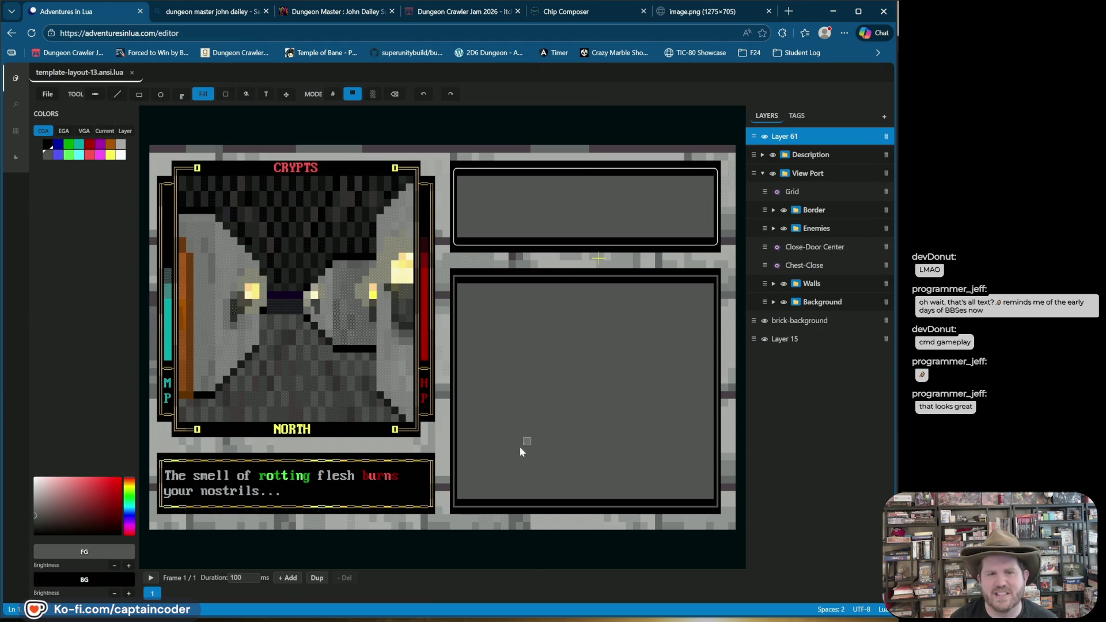
{"action": "left_click", "coordinate": [121, 145]}
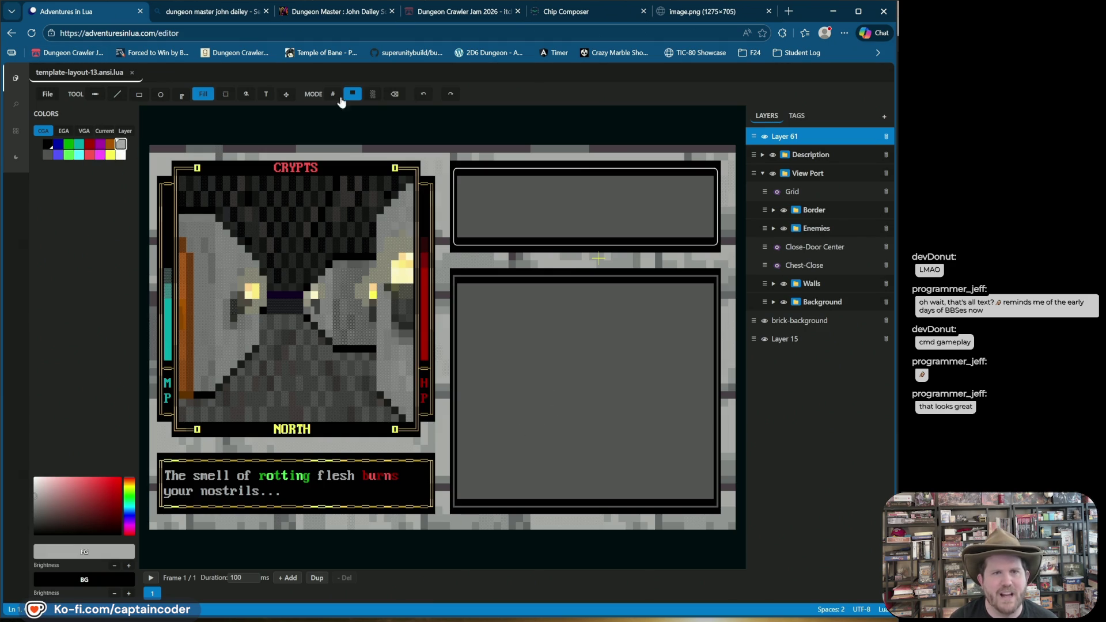
{"action": "left_click", "coordinate": [711, 498]}
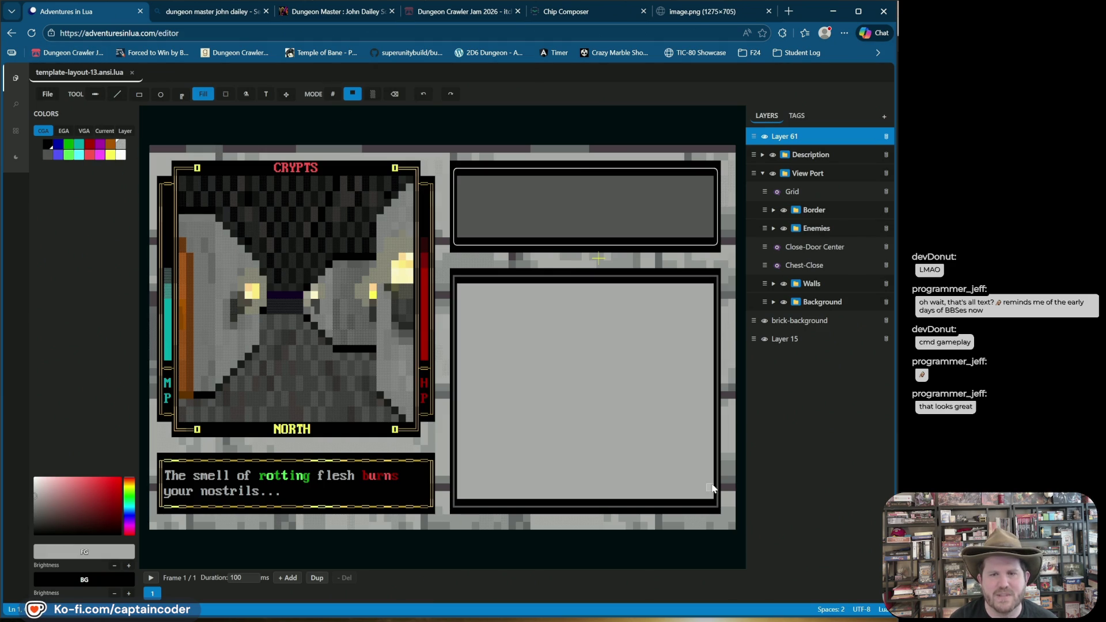
{"action": "left_click", "coordinate": [423, 94]}
Draw light lines along the lower panel's bottom and top edges, with dark grey colours set
{"action": "left_click", "coordinate": [117, 94]}
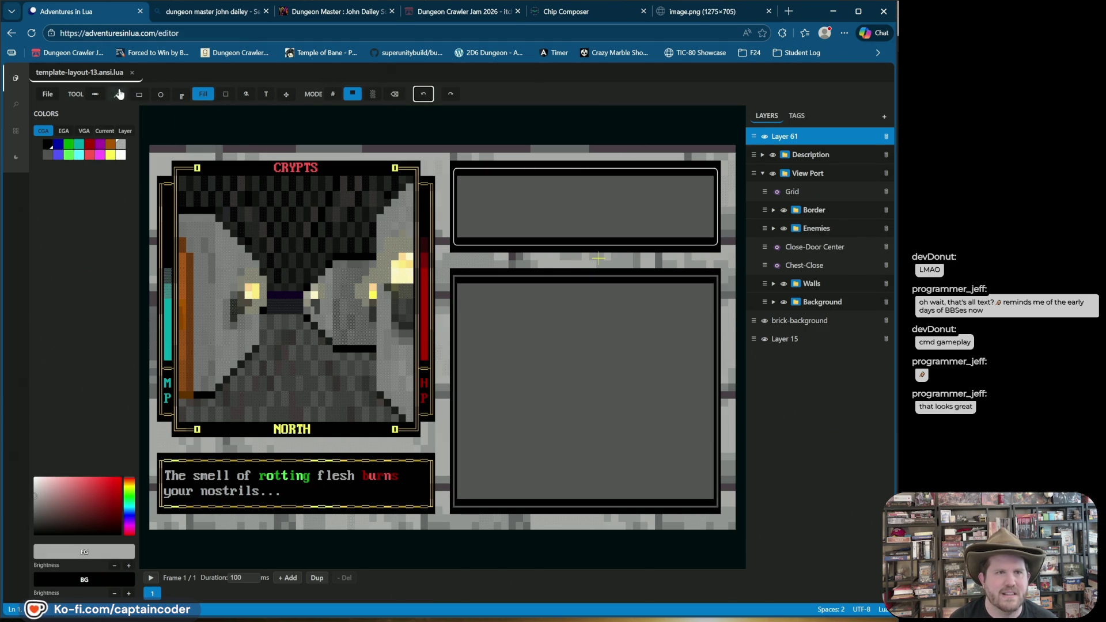
{"action": "left_click", "coordinate": [352, 94]}
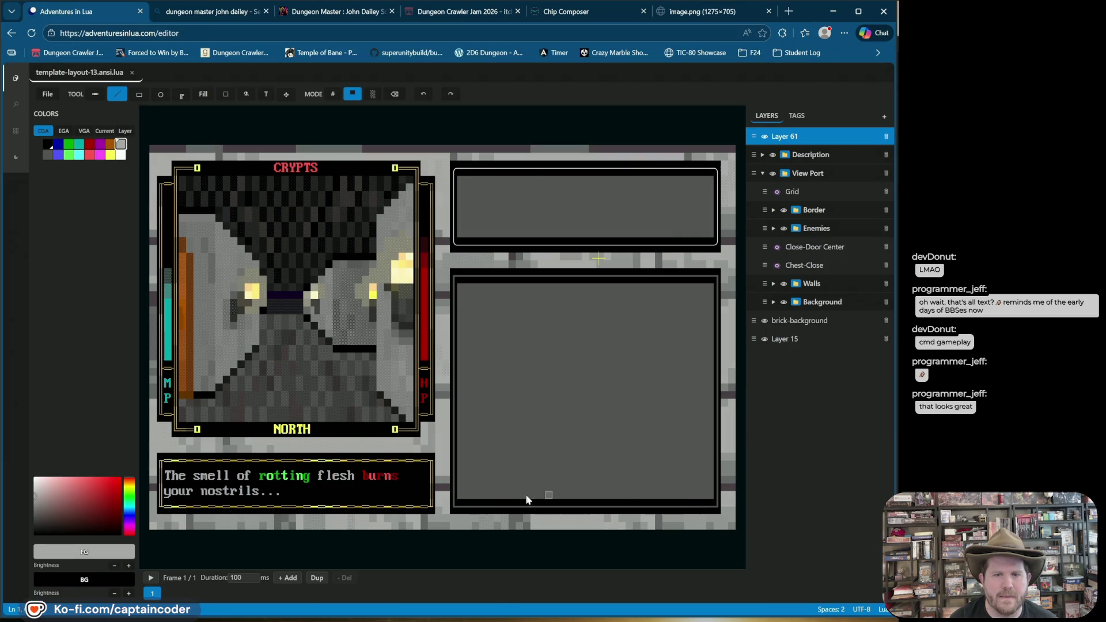
{"action": "mouse_move", "coordinate": [467, 495]}
{"action": "left_mouse_down"}
{"action": "mouse_move", "coordinate": [709, 495]}
{"action": "mouse_move", "coordinate": [707, 298]}
{"action": "left_mouse_up"}
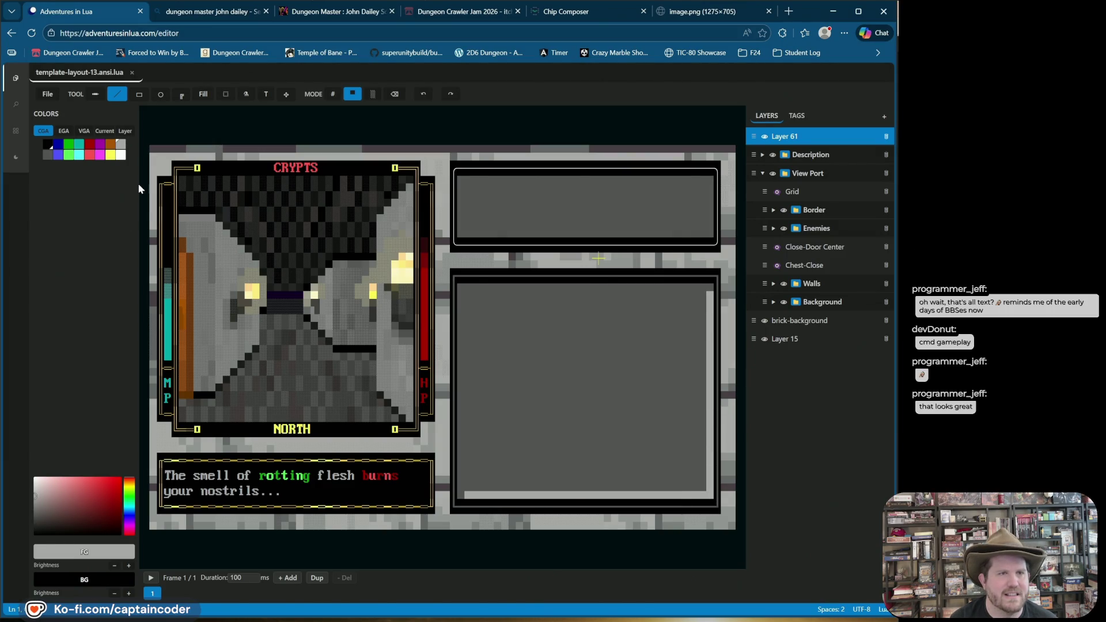
{"action": "left_click", "coordinate": [48, 154]}
{"action": "left_click", "coordinate": [114, 565]}
{"action": "left_click_drag", "start_coordinate": [710, 289], "coordinate": [461, 288]}
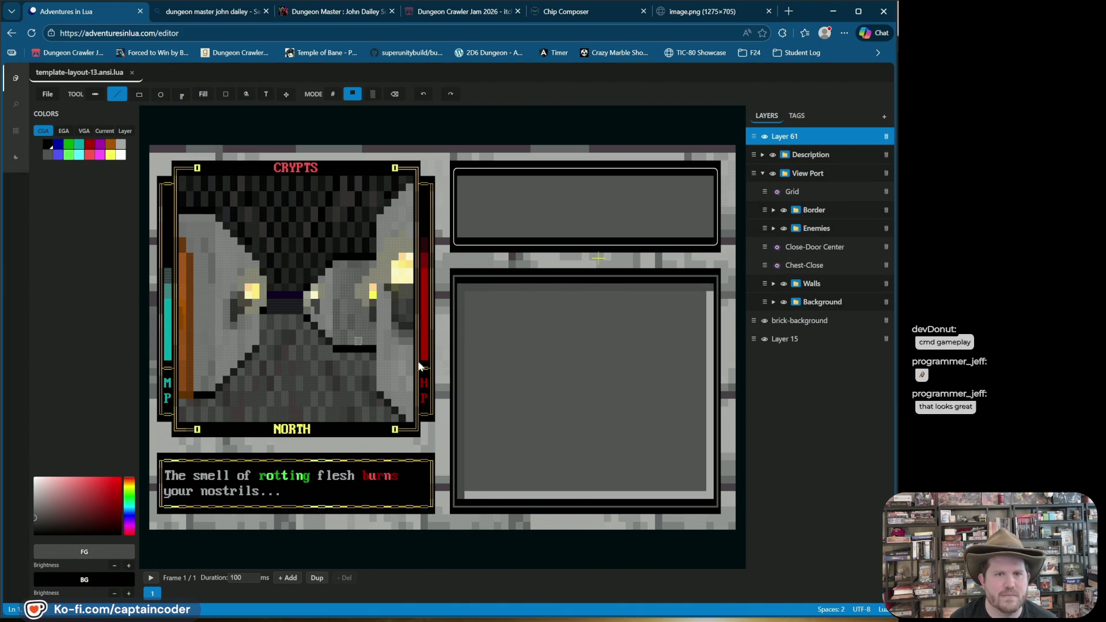
{"action": "left_click", "coordinate": [128, 593]}
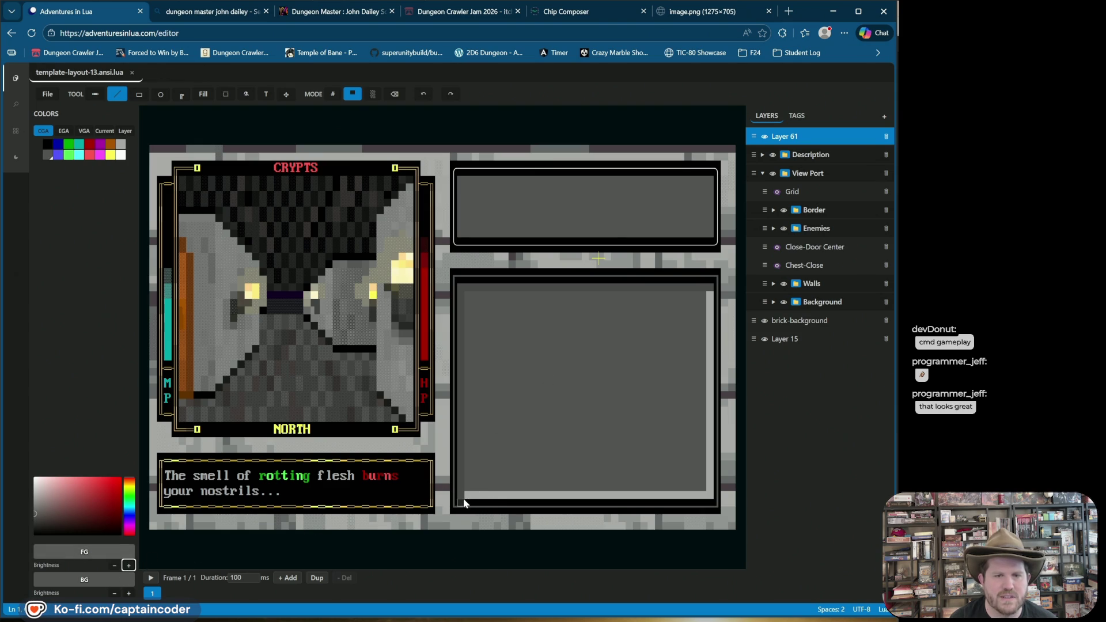
Undo the stray mark, repaint the lower strip and add light lines inside the upper panel
{"action": "left_click", "coordinate": [422, 97]}
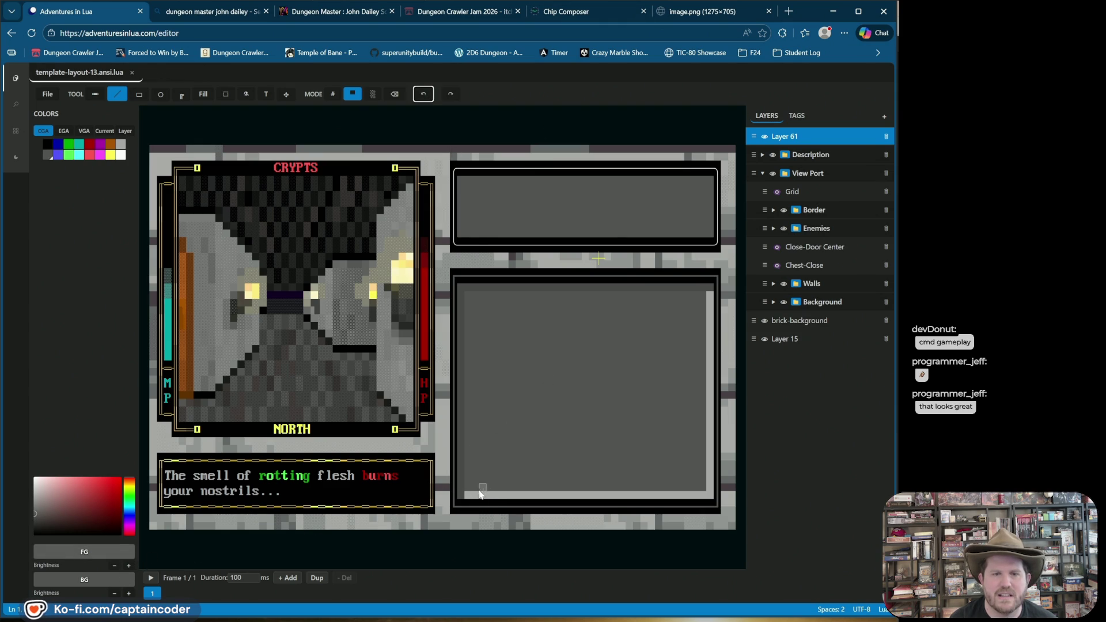
{"action": "mouse_move", "coordinate": [464, 496]}
{"action": "left_mouse_down"}
{"action": "mouse_move", "coordinate": [715, 500]}
{"action": "mouse_move", "coordinate": [711, 301]}
{"action": "left_mouse_up"}
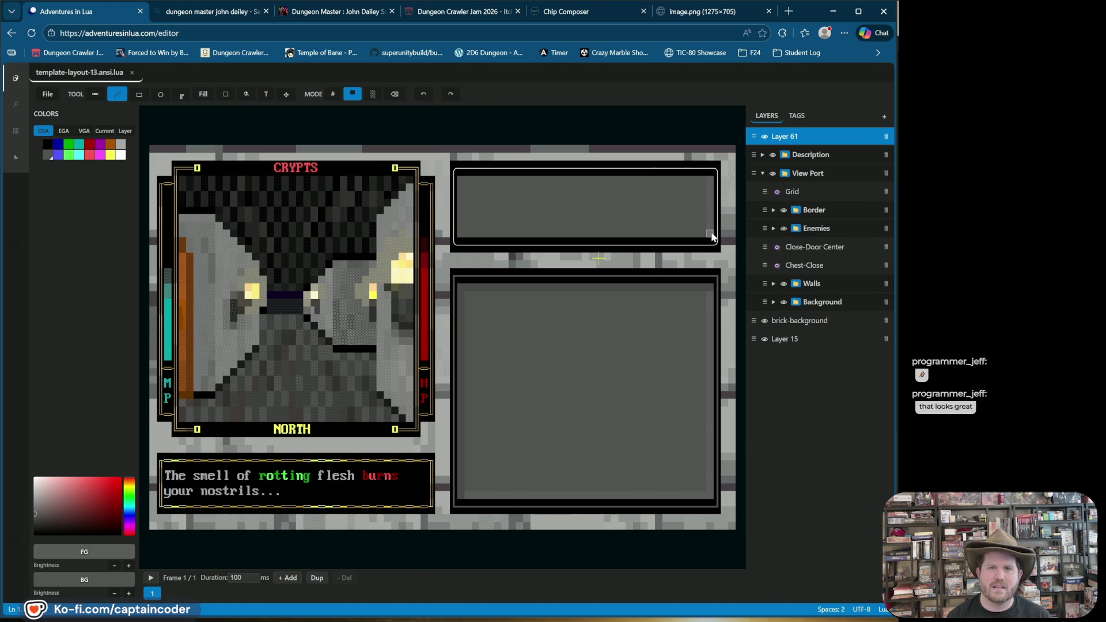
{"action": "left_click_drag", "start_coordinate": [598, 241], "coordinate": [709, 237]}
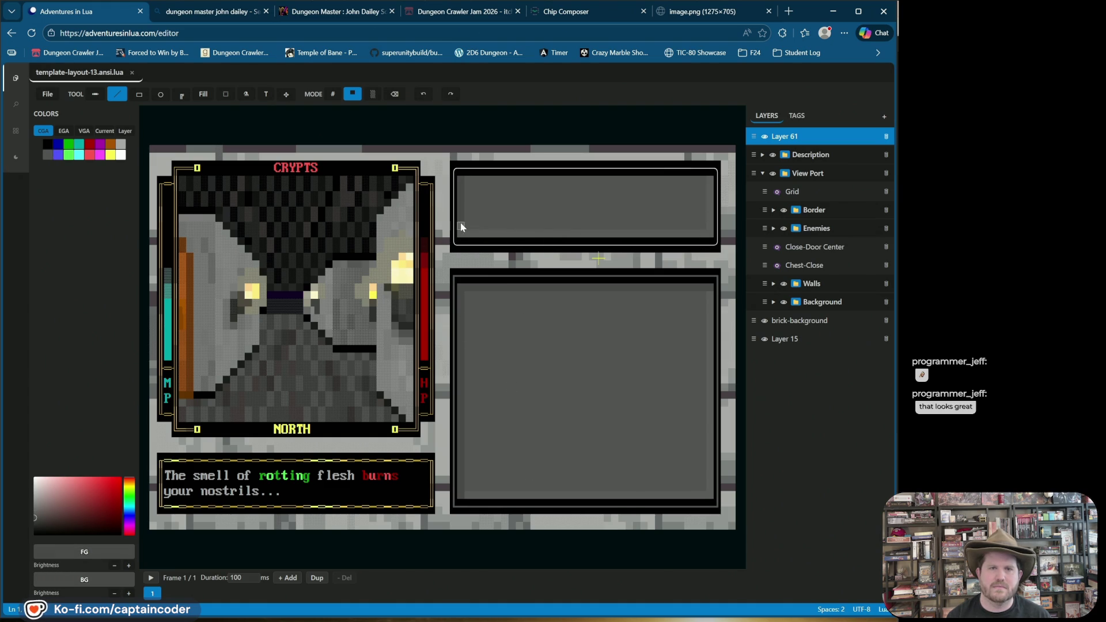
{"action": "left_click_drag", "start_coordinate": [469, 181], "coordinate": [714, 181]}
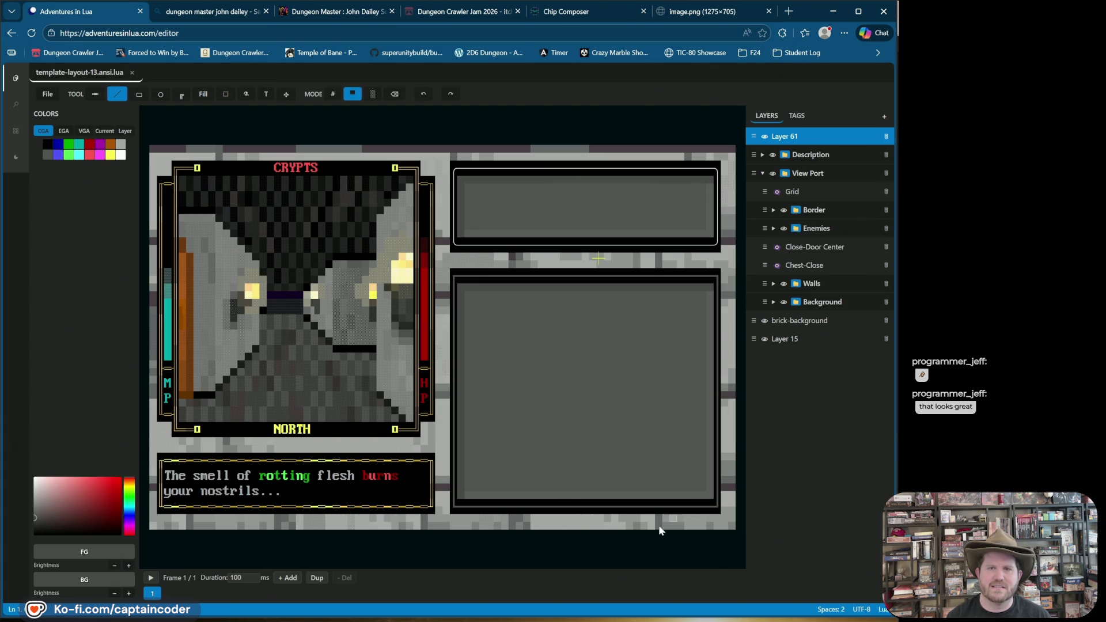
{"action": "right_click", "coordinate": [572, 508]}
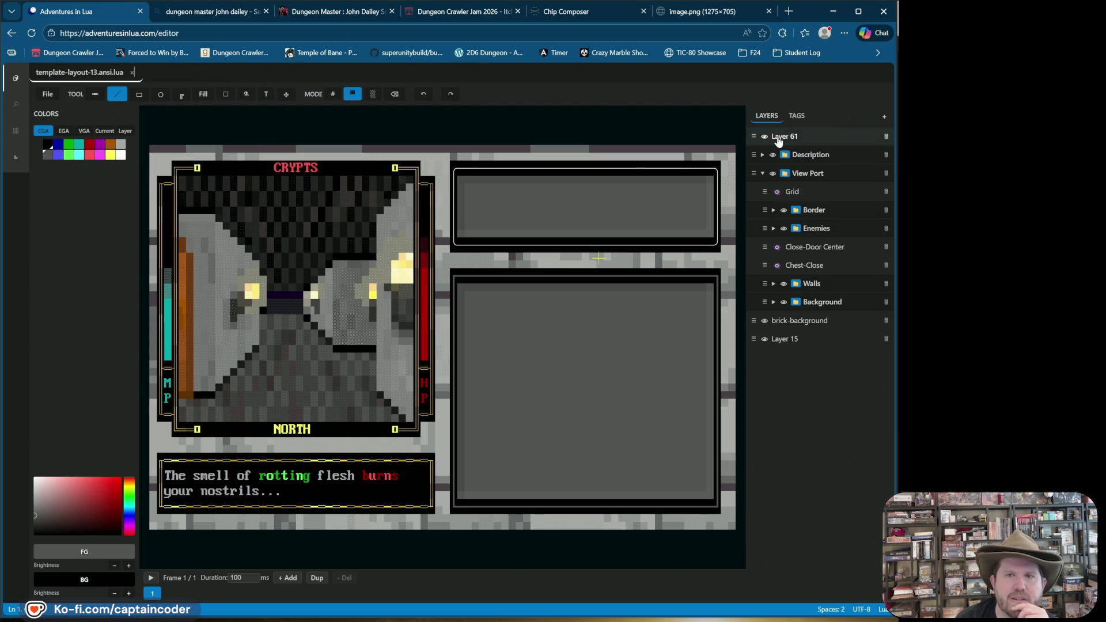
Frame both right panels with yellow double-line character boxes
{"action": "left_click", "coordinate": [332, 94]}
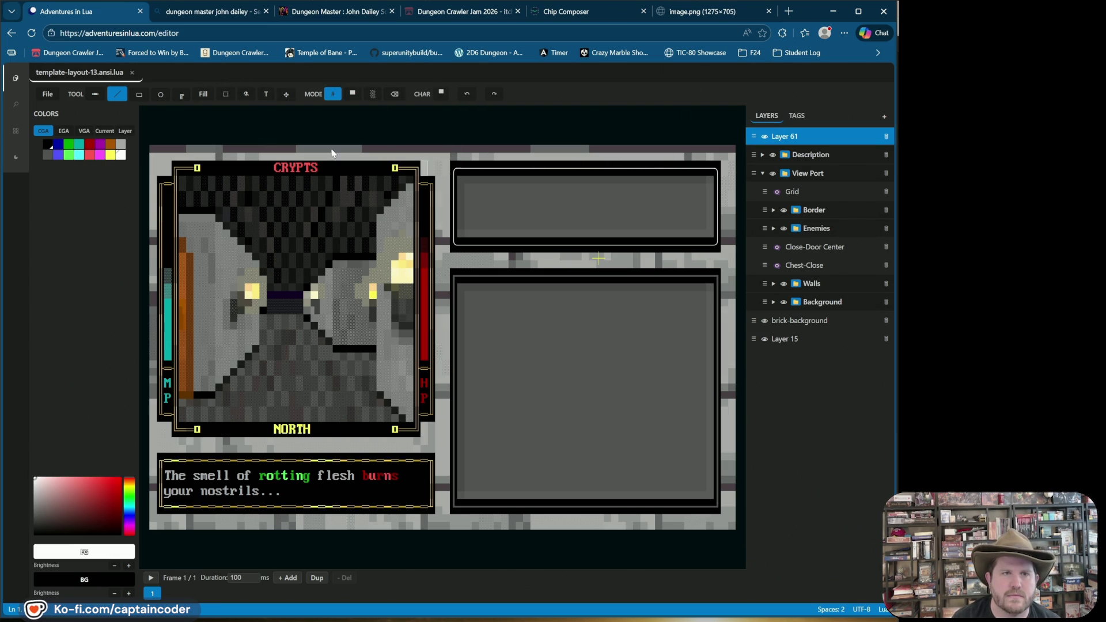
{"action": "left_click", "coordinate": [181, 94]}
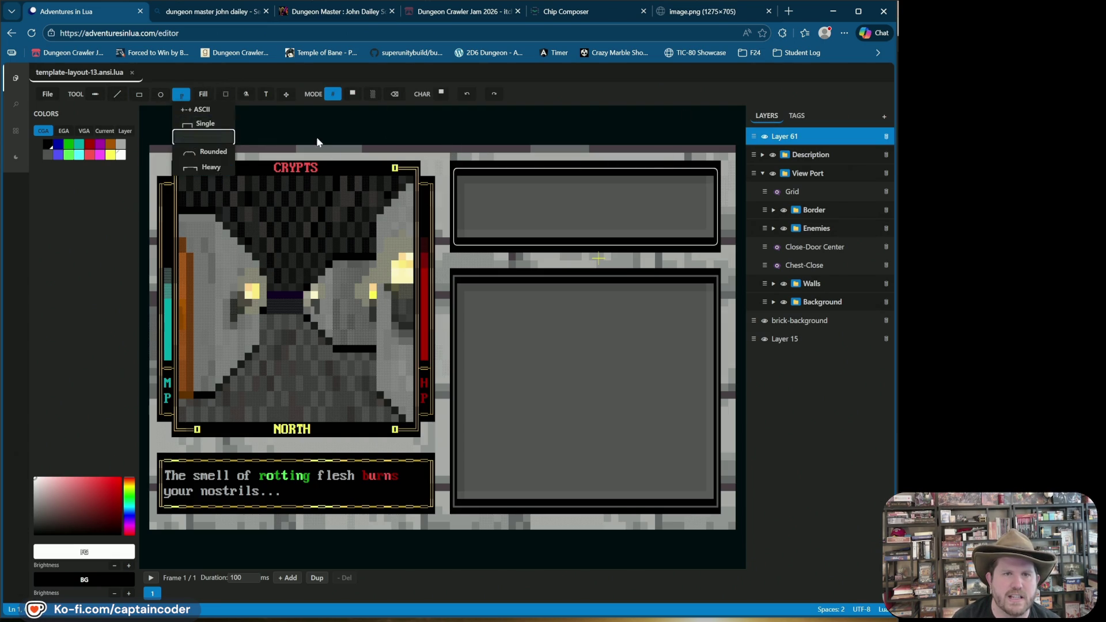
{"action": "mouse_move", "coordinate": [450, 163]}
{"action": "left_mouse_down"}
{"action": "mouse_move", "coordinate": [552, 220]}
{"action": "mouse_move", "coordinate": [734, 254]}
{"action": "mouse_move", "coordinate": [715, 248]}
{"action": "left_mouse_up"}
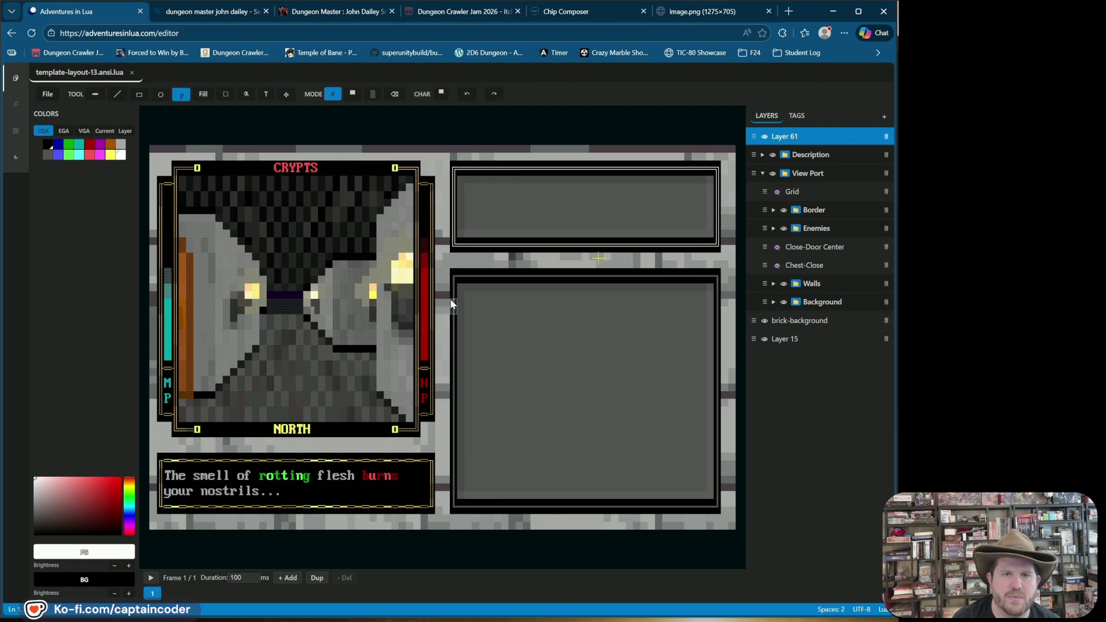
{"action": "mouse_move", "coordinate": [459, 280]}
{"action": "left_mouse_down"}
{"action": "mouse_move", "coordinate": [749, 444]}
{"action": "mouse_move", "coordinate": [724, 471]}
{"action": "mouse_move", "coordinate": [718, 507]}
{"action": "left_mouse_up"}
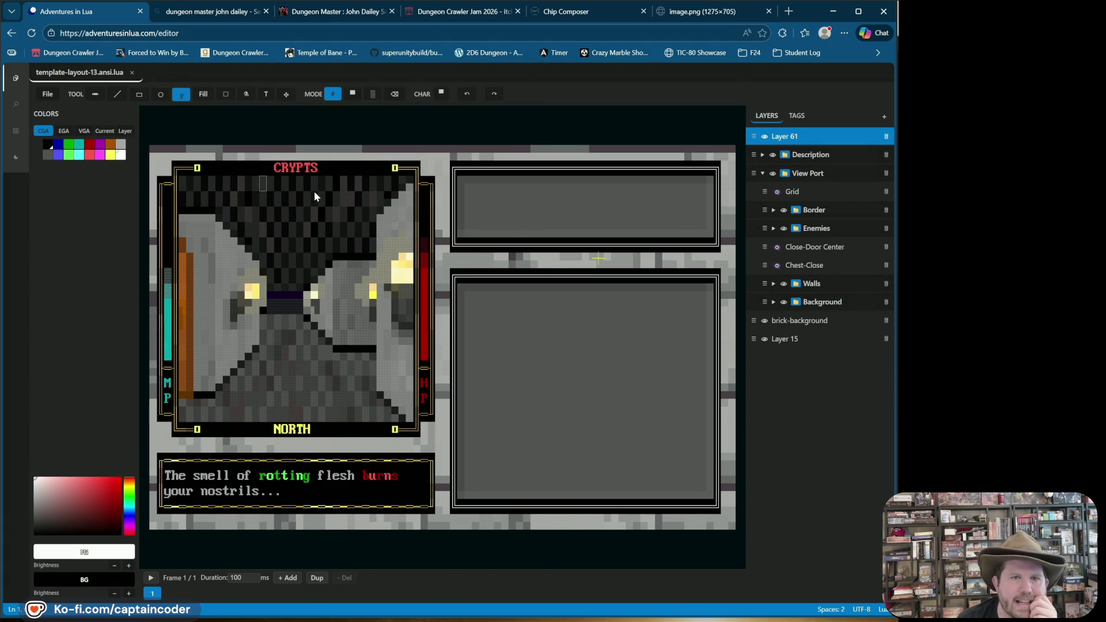
{"action": "left_click", "coordinate": [419, 202], "text": "alt"}
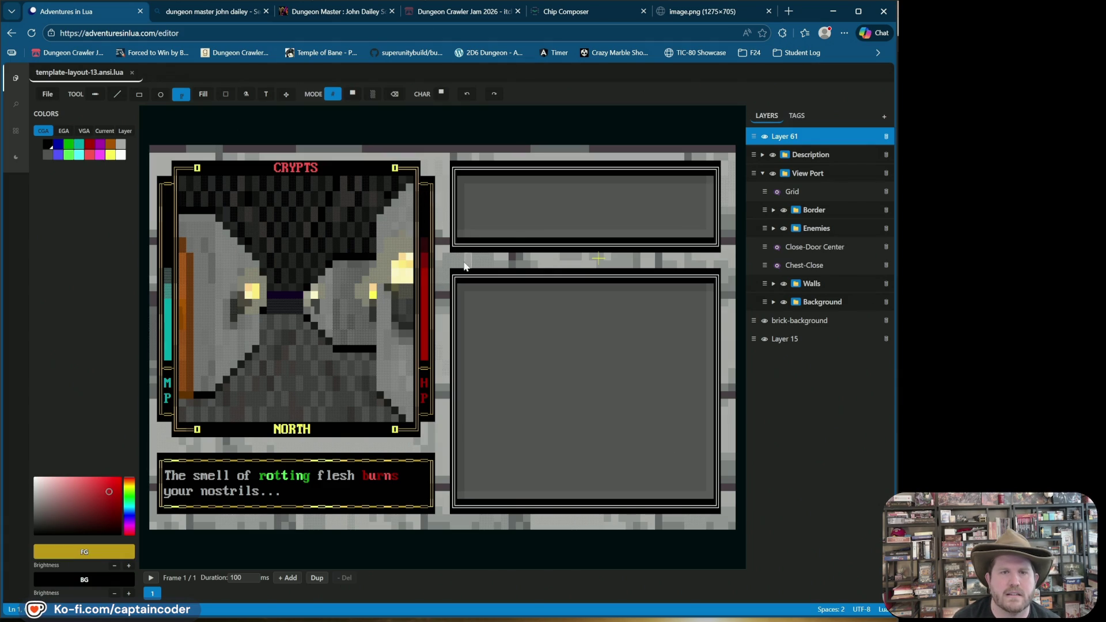
{"action": "mouse_move", "coordinate": [455, 273]}
{"action": "left_mouse_down"}
{"action": "mouse_move", "coordinate": [728, 465]}
{"action": "mouse_move", "coordinate": [725, 511]}
{"action": "left_mouse_up"}
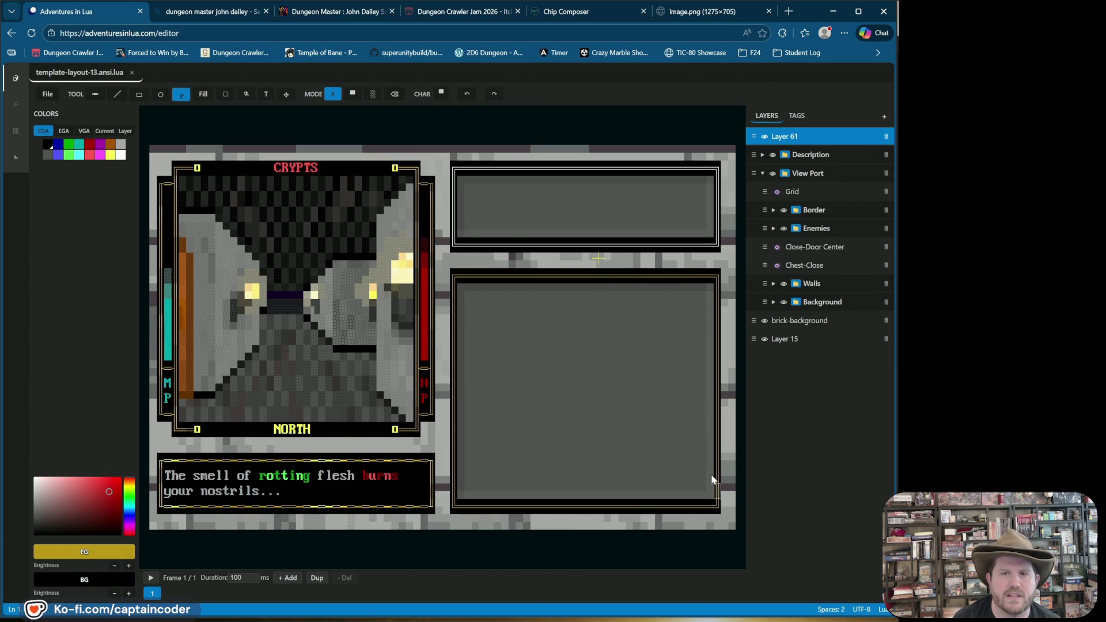
{"action": "mouse_move", "coordinate": [451, 168]}
{"action": "left_mouse_down"}
{"action": "mouse_move", "coordinate": [619, 247]}
{"action": "mouse_move", "coordinate": [717, 248]}
{"action": "mouse_move", "coordinate": [705, 250]}
{"action": "left_mouse_up"}
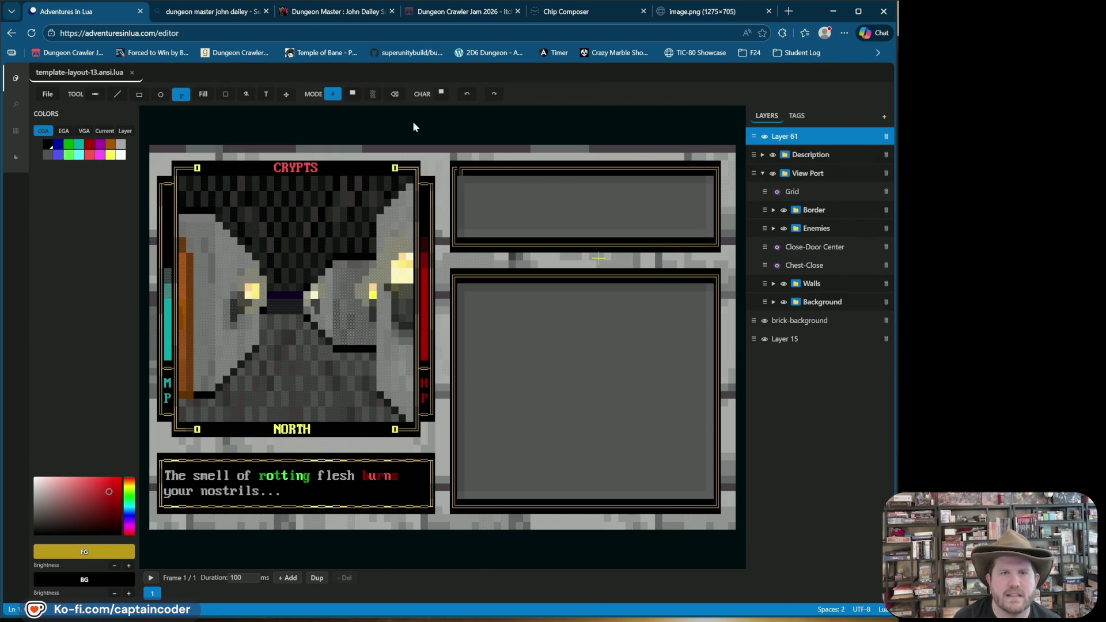
Undo stray marks and redraw a double-line segment on the top-right panel's border
{"action": "left_click", "coordinate": [430, 188]}
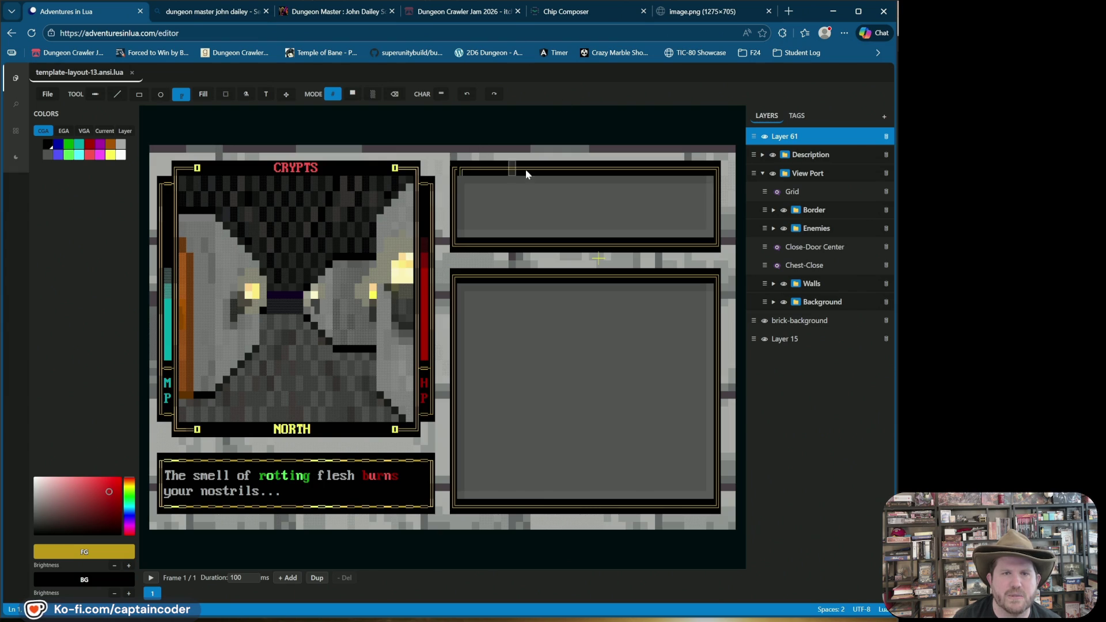
{"action": "left_click", "coordinate": [467, 94]}
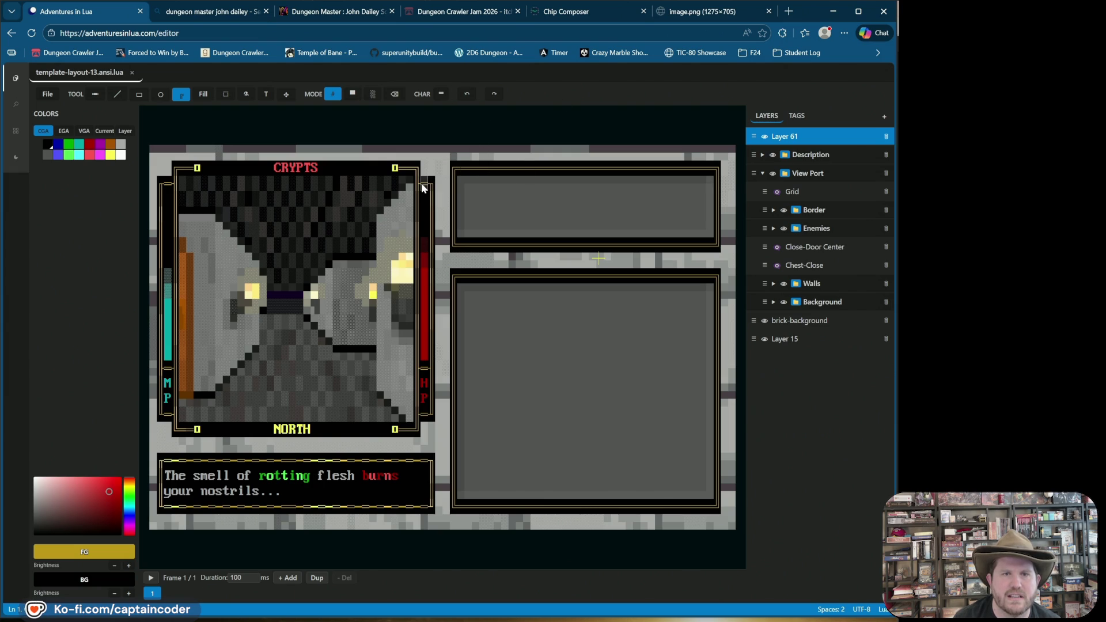
{"action": "left_click", "coordinate": [467, 94]}
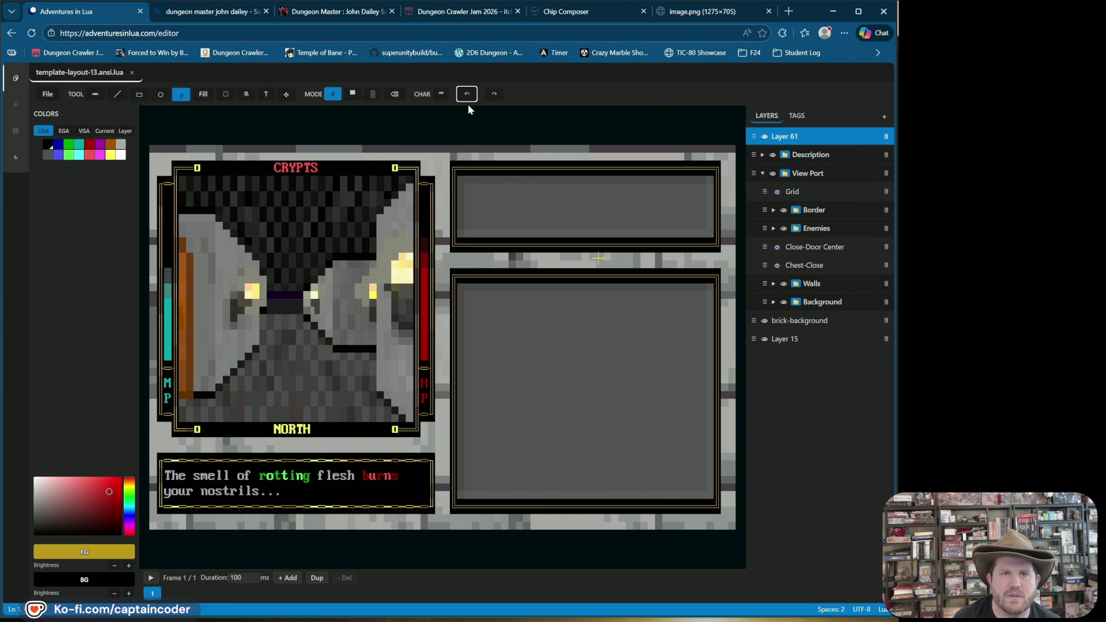
{"action": "left_click", "coordinate": [379, 483]}
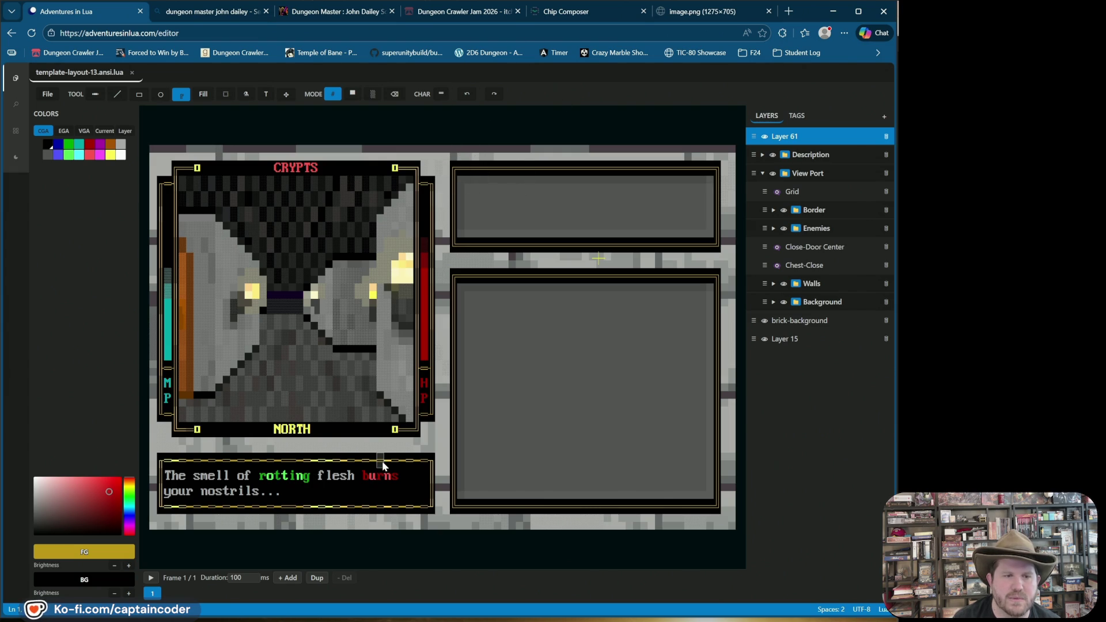
{"action": "mouse_move", "coordinate": [461, 168]}
{"action": "left_mouse_down"}
{"action": "mouse_move", "coordinate": [620, 171]}
{"action": "mouse_move", "coordinate": [491, 167]}
{"action": "left_mouse_up"}
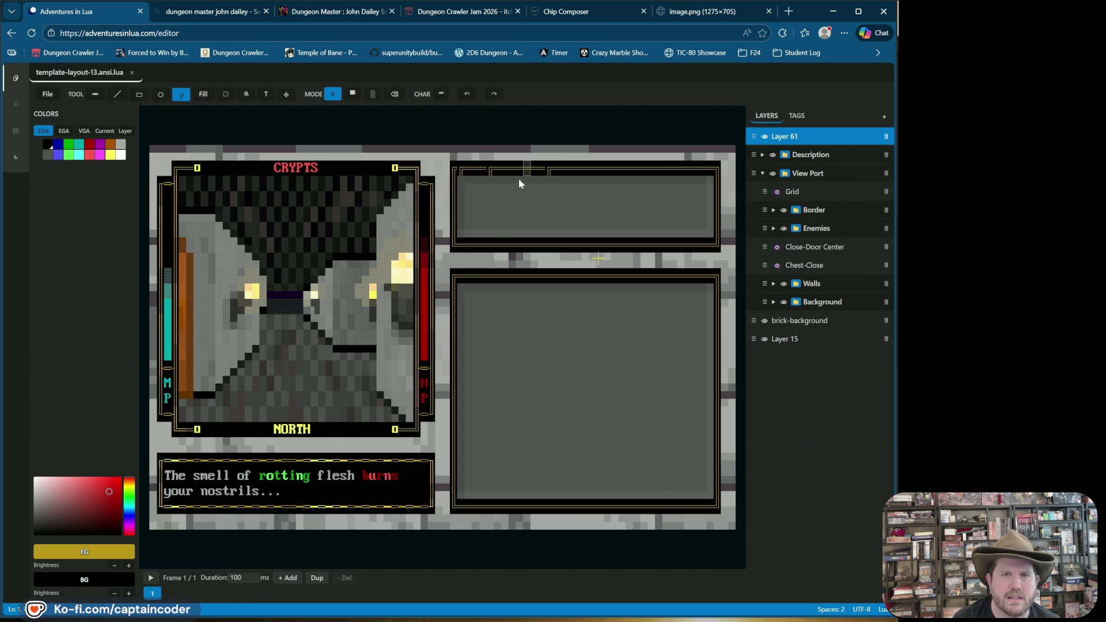
{"action": "left_click", "coordinate": [441, 93]}
Pick the single horizontal line glyph and redraw the upper-right panel's top border in yellow
{"action": "left_click", "coordinate": [493, 111]}
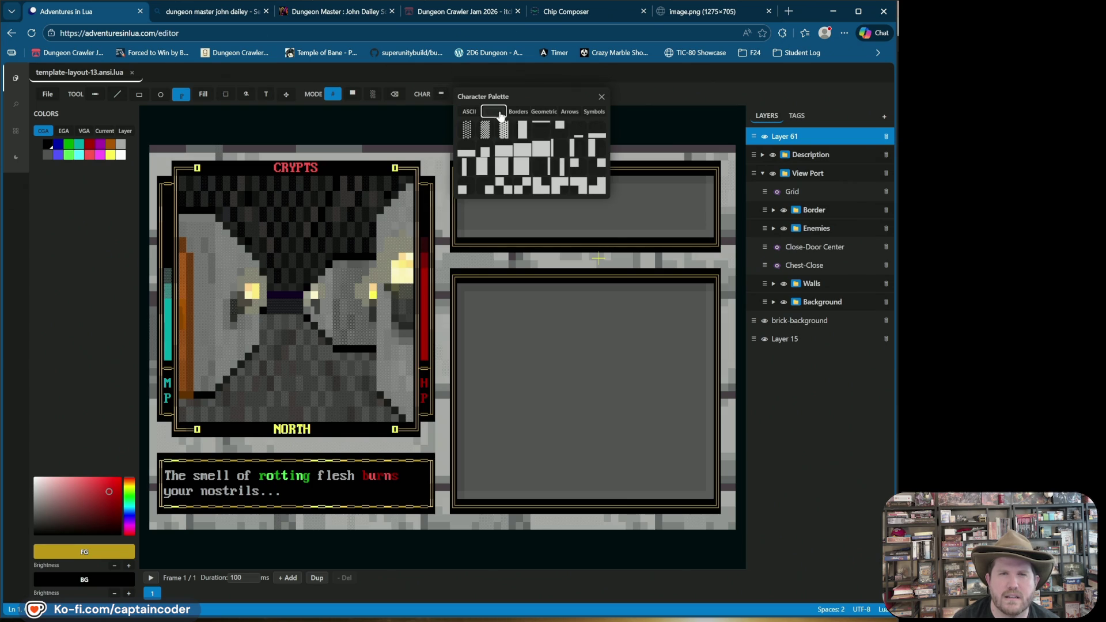
{"action": "left_click", "coordinate": [517, 111]}
{"action": "left_click", "coordinate": [505, 166]}
{"action": "double_click", "coordinate": [466, 129]}
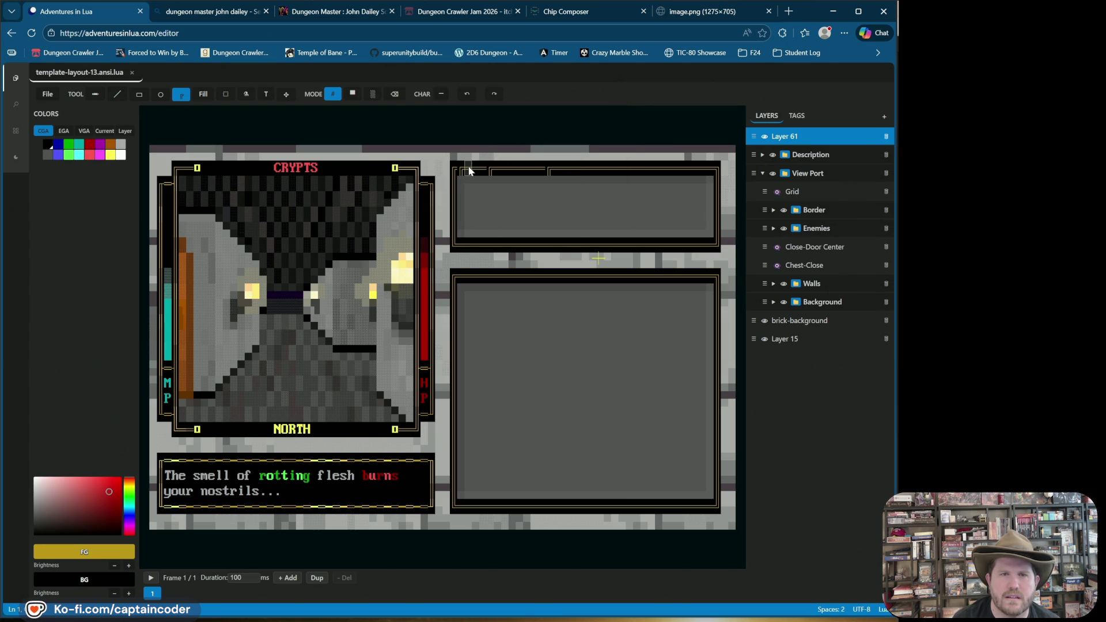
{"action": "left_click", "coordinate": [117, 94]}
{"action": "left_click_drag", "start_coordinate": [464, 167], "coordinate": [485, 168]}
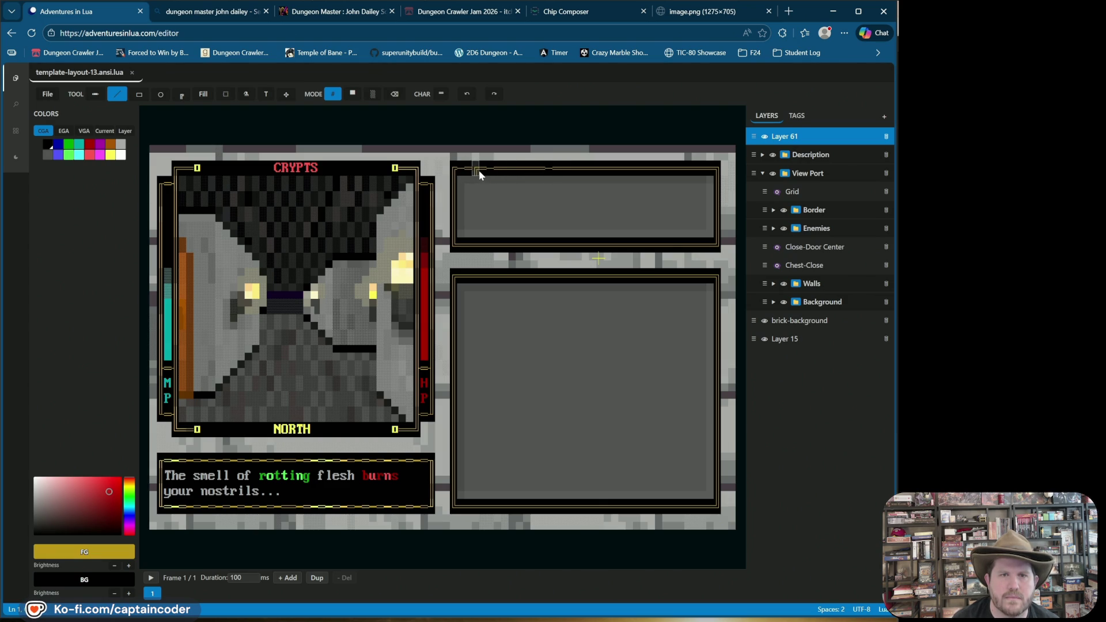
{"action": "left_click_drag", "start_coordinate": [490, 171], "coordinate": [537, 169]}
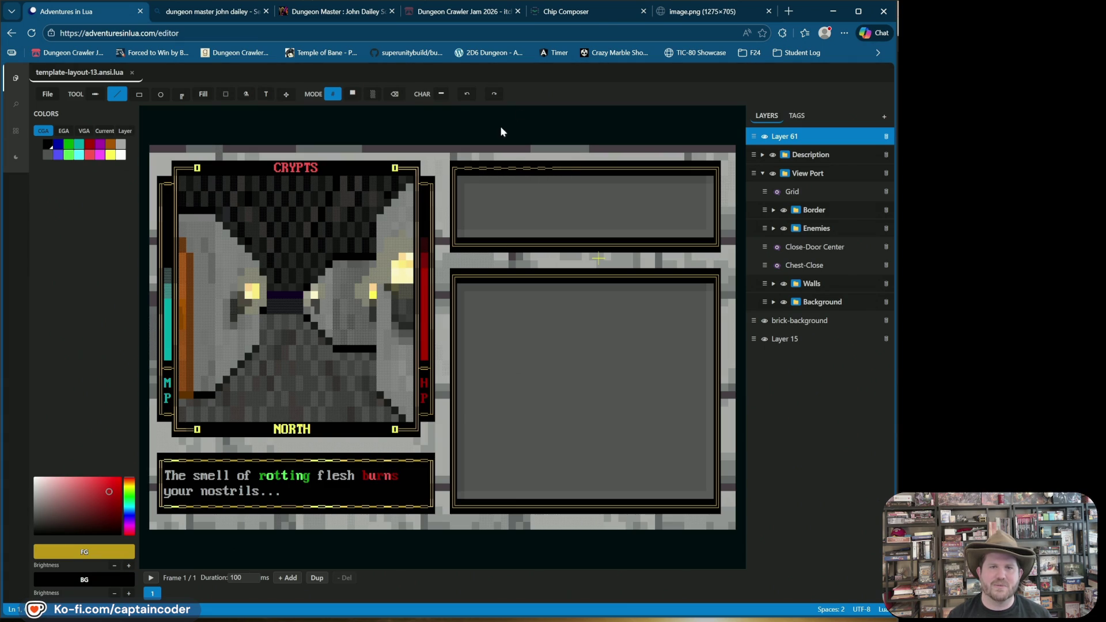
{"action": "left_click_drag", "start_coordinate": [466, 168], "coordinate": [496, 167]}
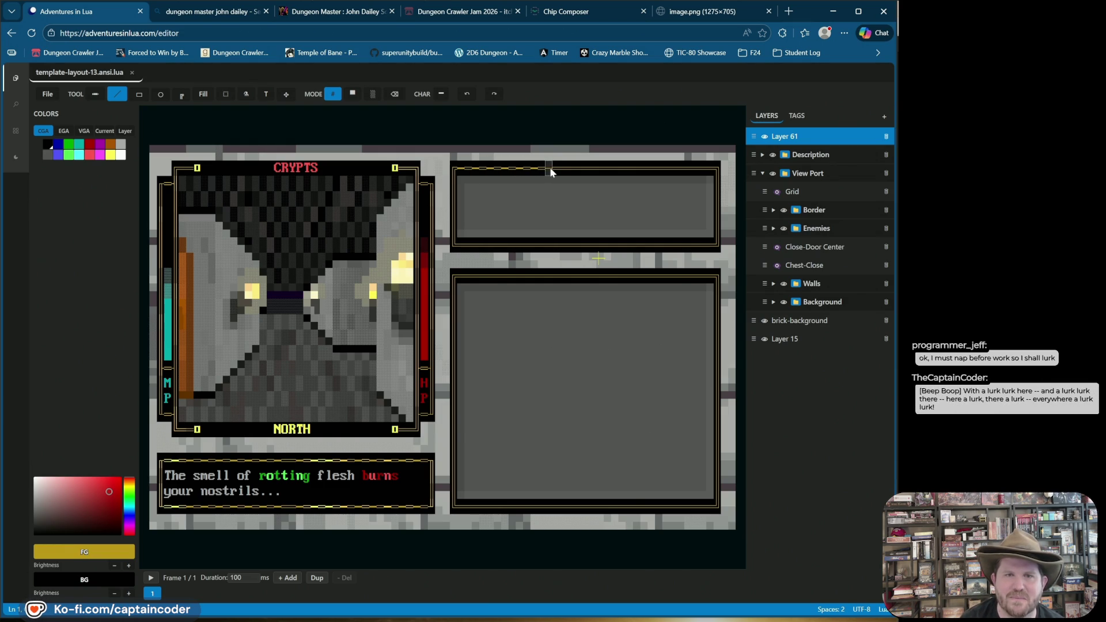
{"action": "left_click_drag", "start_coordinate": [559, 170], "coordinate": [593, 170]}
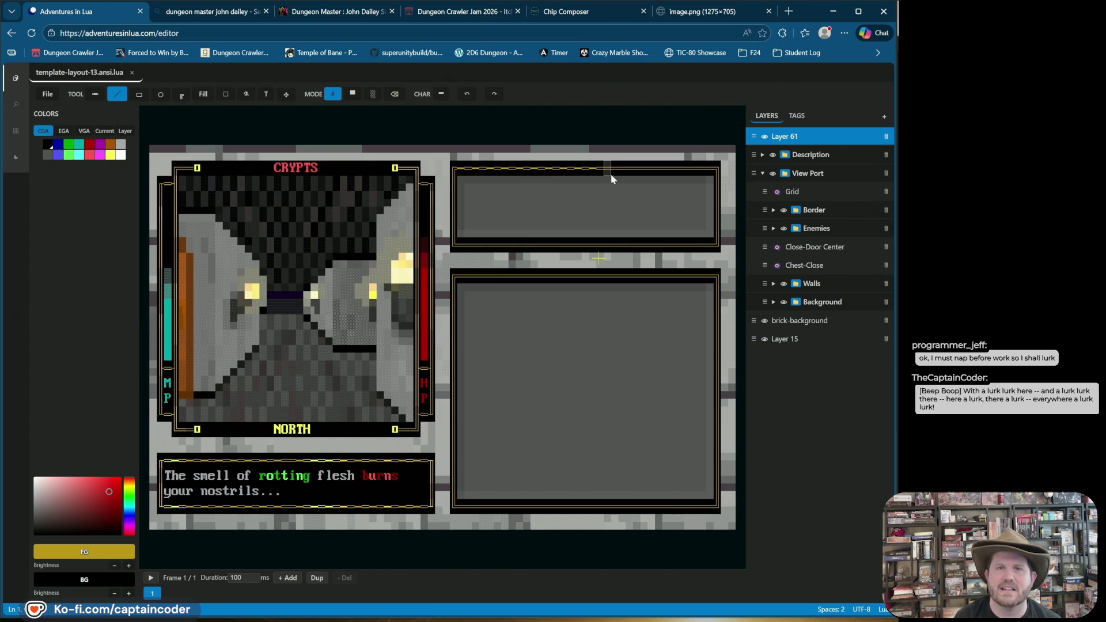
{"action": "left_click_drag", "start_coordinate": [636, 168], "coordinate": [664, 168]}
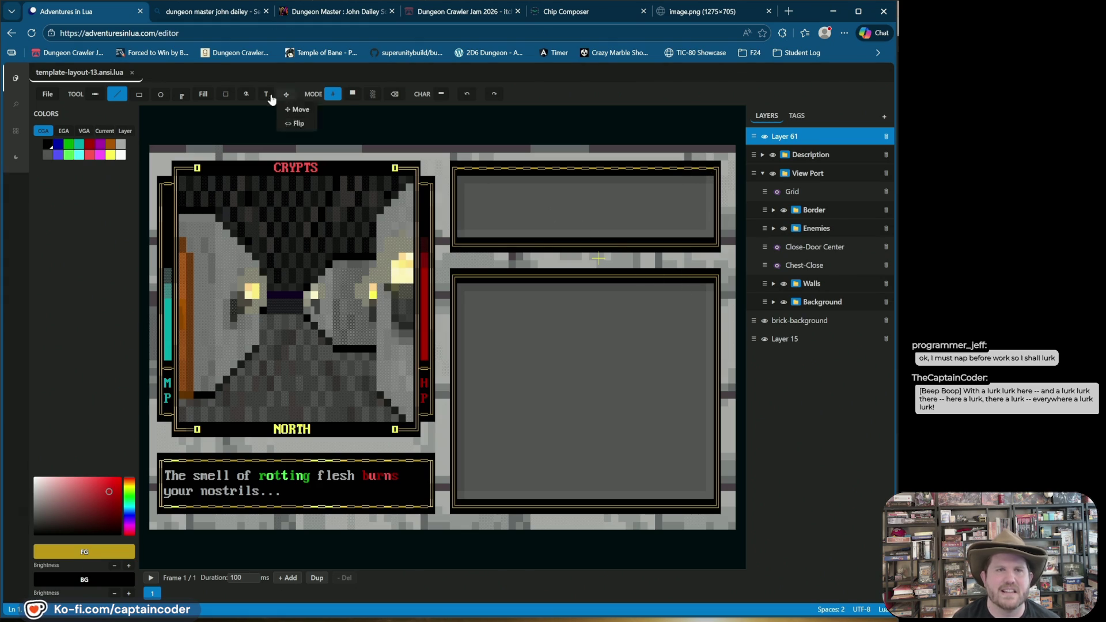
Copy the top border row and paste it onto the lower-right panel's top and bottom edges
{"action": "left_click", "coordinate": [226, 94]}
{"action": "left_click_drag", "start_coordinate": [460, 169], "coordinate": [711, 172]}
{"action": "key", "text": "ctrl+c"}
{"action": "key", "text": "ctrl+v"}
{"action": "mouse_move", "coordinate": [323, 154]}
{"action": "left_mouse_down"}
{"action": "mouse_move", "coordinate": [474, 210]}
{"action": "mouse_move", "coordinate": [634, 244]}
{"action": "mouse_move", "coordinate": [625, 246]}
{"action": "left_mouse_up"}
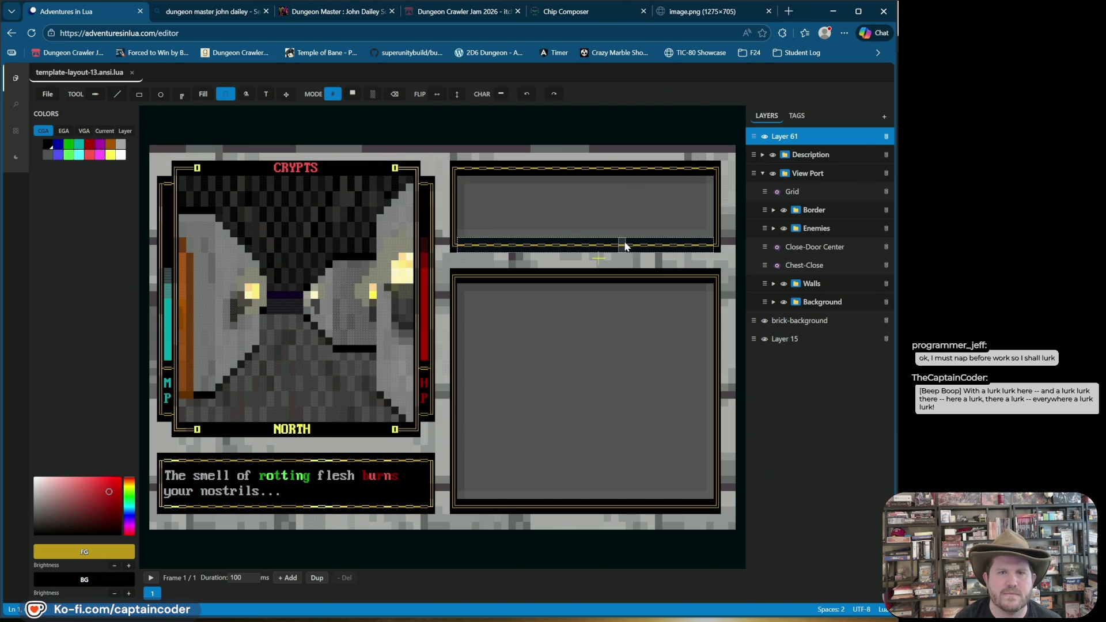
{"action": "key", "text": "ctrl+v"}
{"action": "left_click_drag", "start_coordinate": [293, 153], "coordinate": [599, 274]}
{"action": "key", "text": "ctrl+v"}
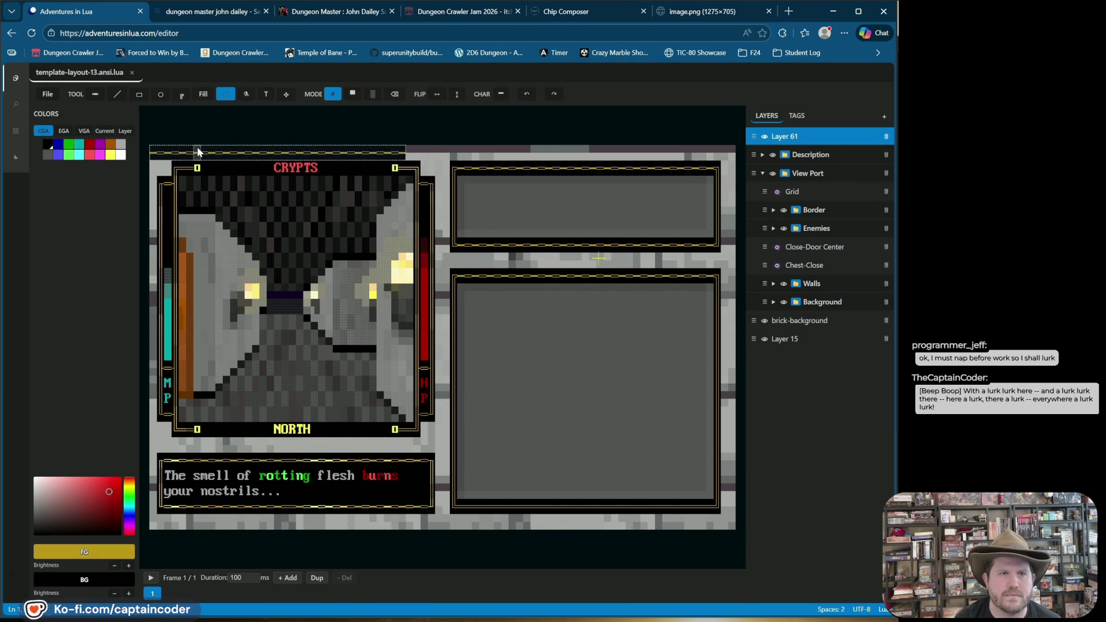
{"action": "mouse_move", "coordinate": [206, 154]}
{"action": "left_mouse_down"}
{"action": "mouse_move", "coordinate": [547, 464]}
{"action": "mouse_move", "coordinate": [521, 510]}
{"action": "mouse_move", "coordinate": [513, 504]}
{"action": "left_mouse_up"}
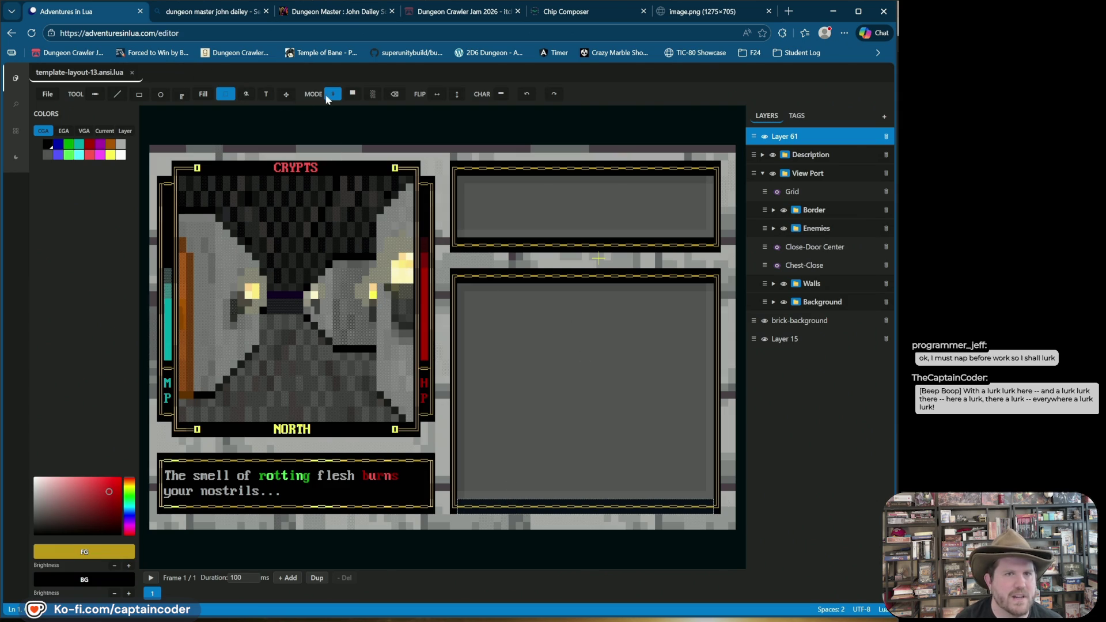
Pick the vertical border character, draw a test line down the upper-right panel, then undo it
{"action": "left_click", "coordinate": [507, 94]}
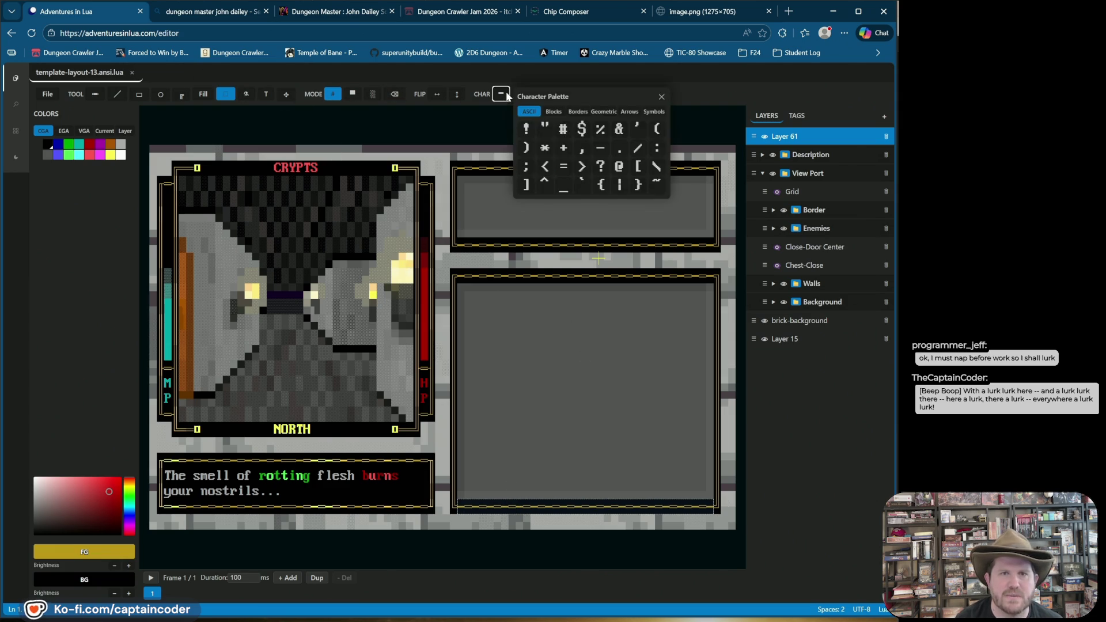
{"action": "left_click", "coordinate": [117, 94]}
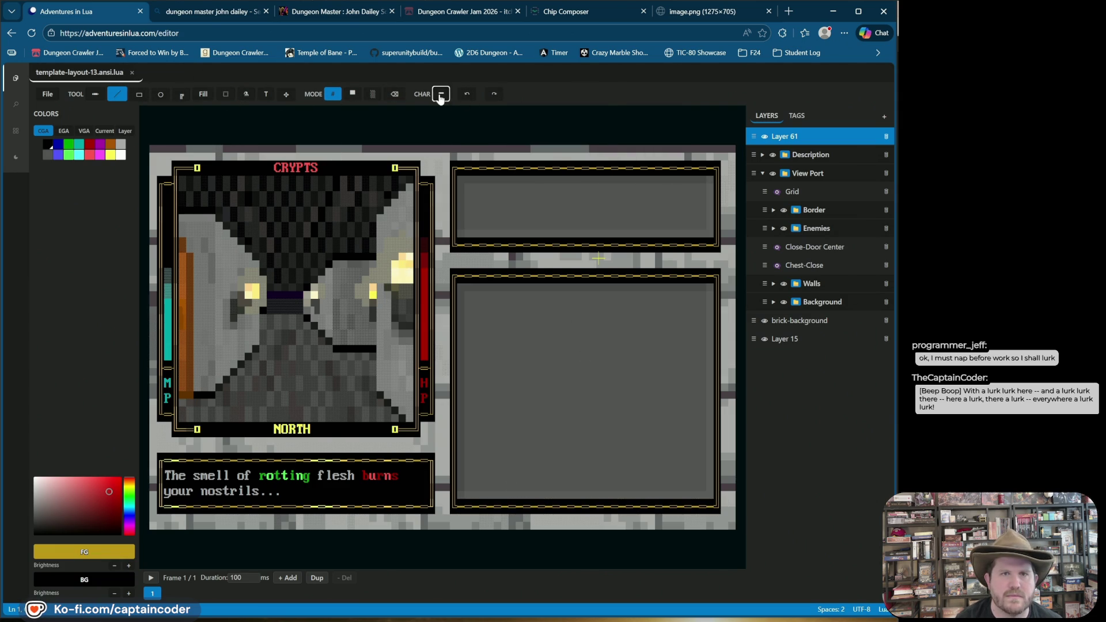
{"action": "left_click", "coordinate": [441, 94]}
{"action": "left_click", "coordinate": [494, 111]}
{"action": "left_click", "coordinate": [517, 112]}
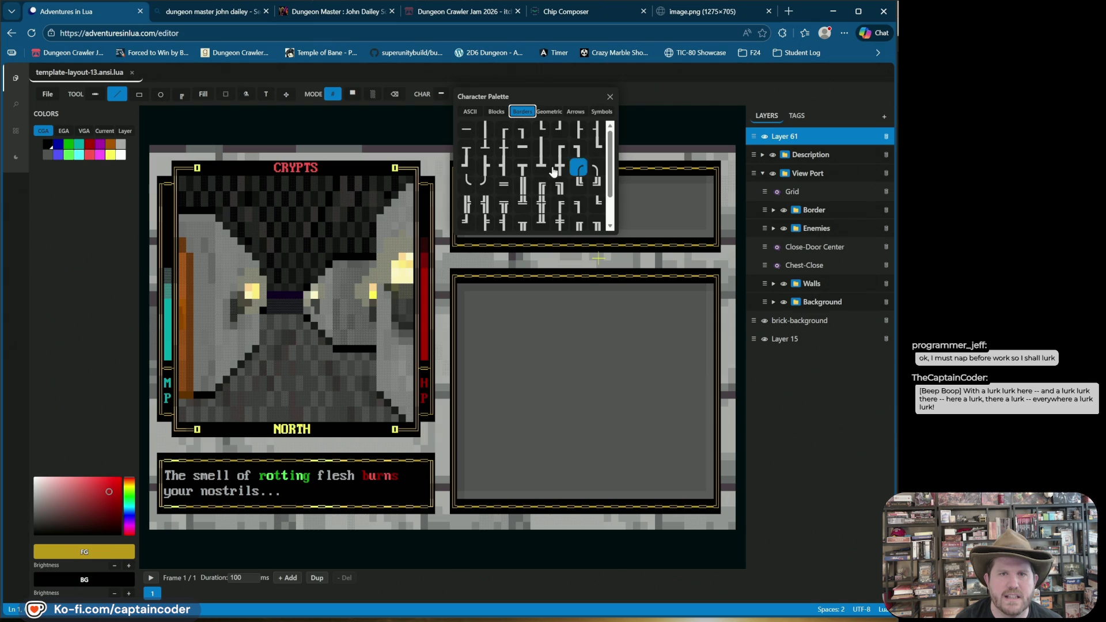
{"action": "left_click", "coordinate": [539, 148]}
{"action": "left_click_drag", "start_coordinate": [455, 198], "coordinate": [458, 236]}
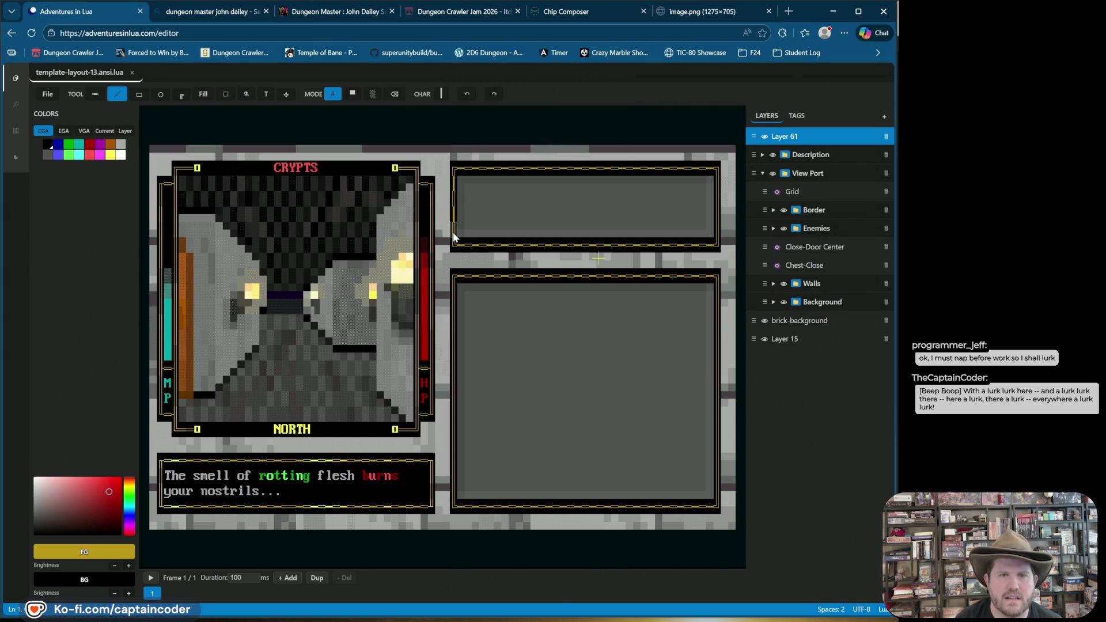
{"action": "left_click", "coordinate": [475, 94]}
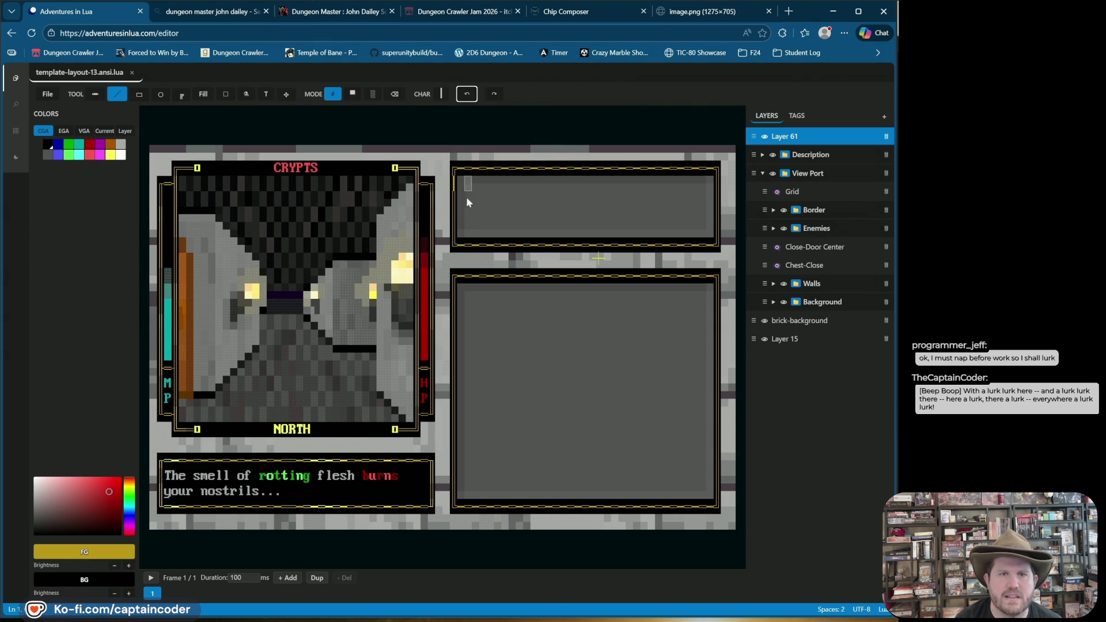
{"action": "left_click", "coordinate": [458, 231]}
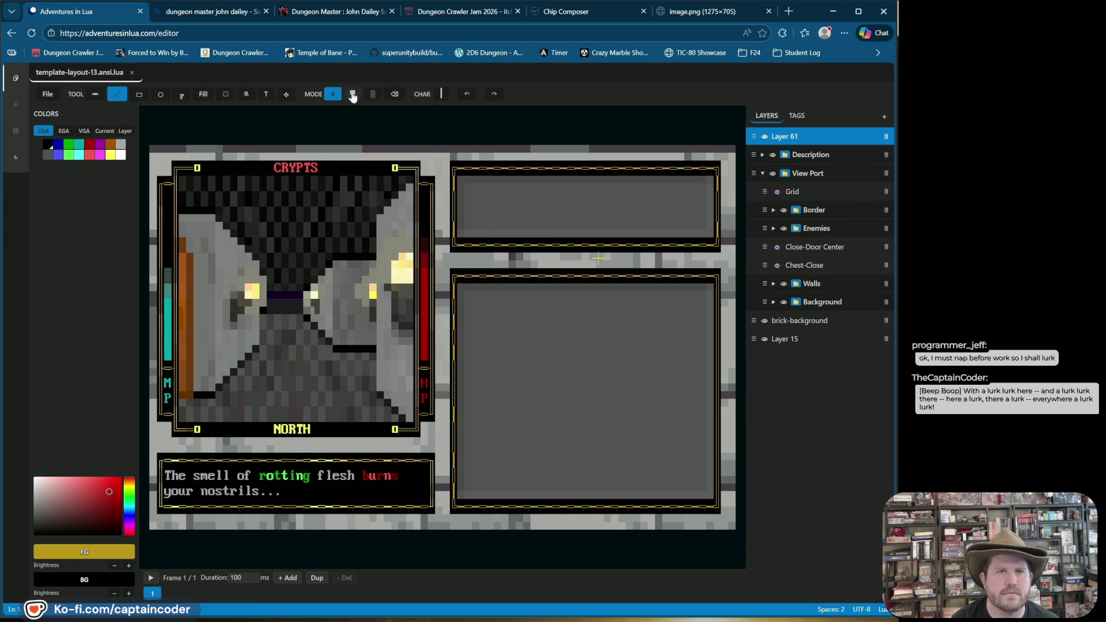
Copy the lower panel's left border column and place the copy along its right edge
{"action": "left_click", "coordinate": [226, 94]}
{"action": "left_click_drag", "start_coordinate": [453, 298], "coordinate": [454, 492]}
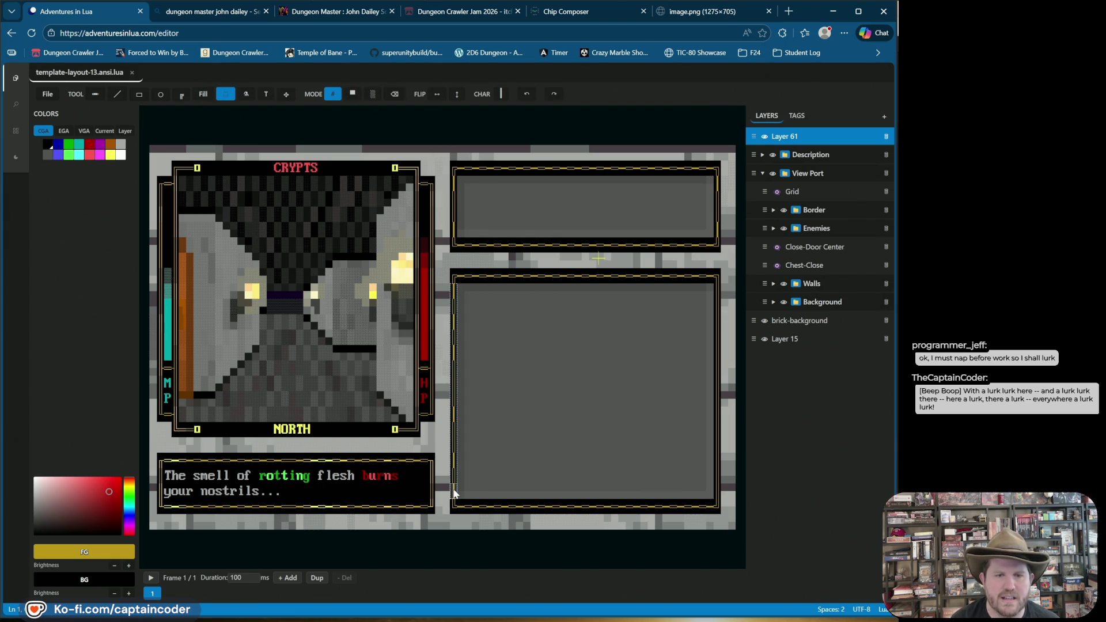
{"action": "key", "text": "ctrl+c"}
{"action": "key", "text": "ctrl+v"}
{"action": "mouse_move", "coordinate": [151, 223]}
{"action": "left_mouse_down"}
{"action": "mouse_move", "coordinate": [608, 378]}
{"action": "mouse_move", "coordinate": [703, 346]}
{"action": "mouse_move", "coordinate": [729, 349]}
{"action": "mouse_move", "coordinate": [720, 349]}
{"action": "left_mouse_up"}
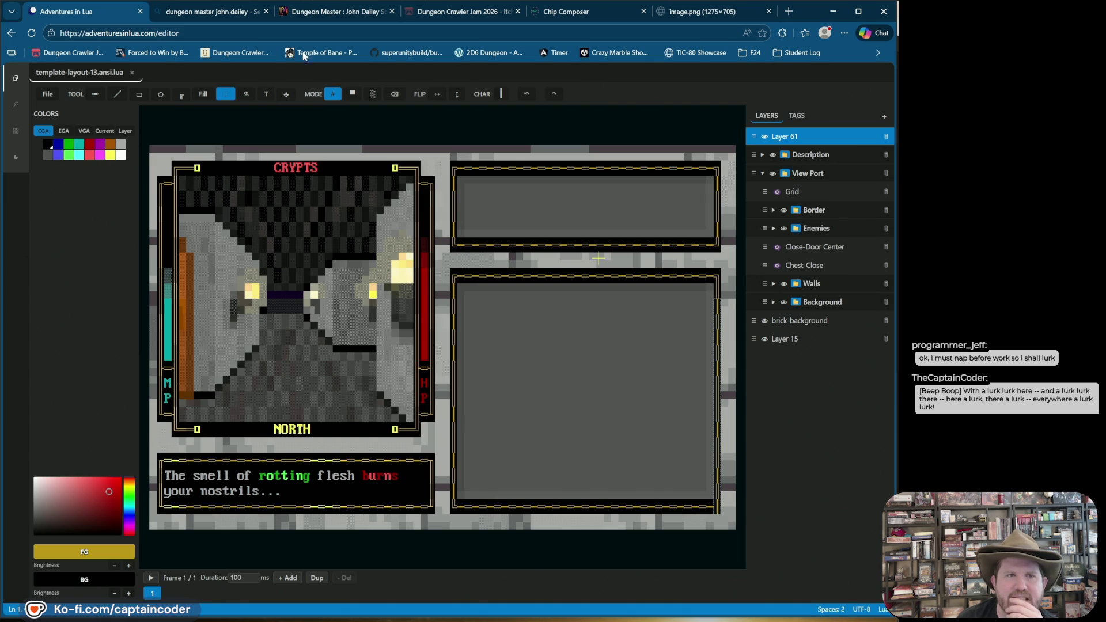
Expand Description, select Text Area Border, and toggle MODE to blocks and back to characters
{"action": "left_click", "coordinate": [762, 154]}
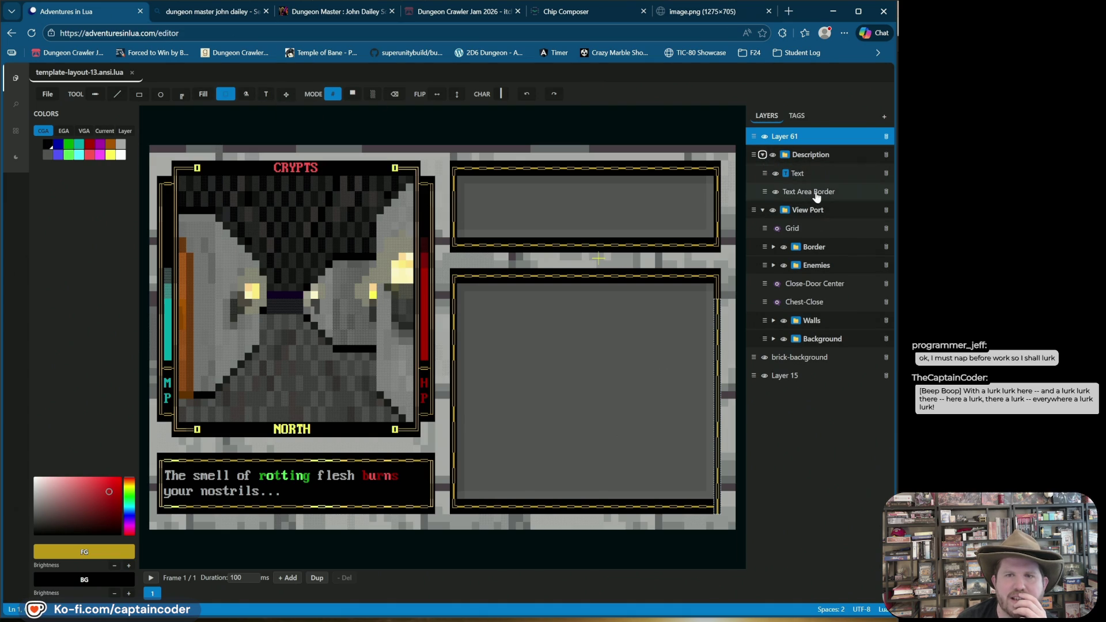
{"action": "left_click", "coordinate": [815, 192]}
{"action": "left_click", "coordinate": [353, 94]}
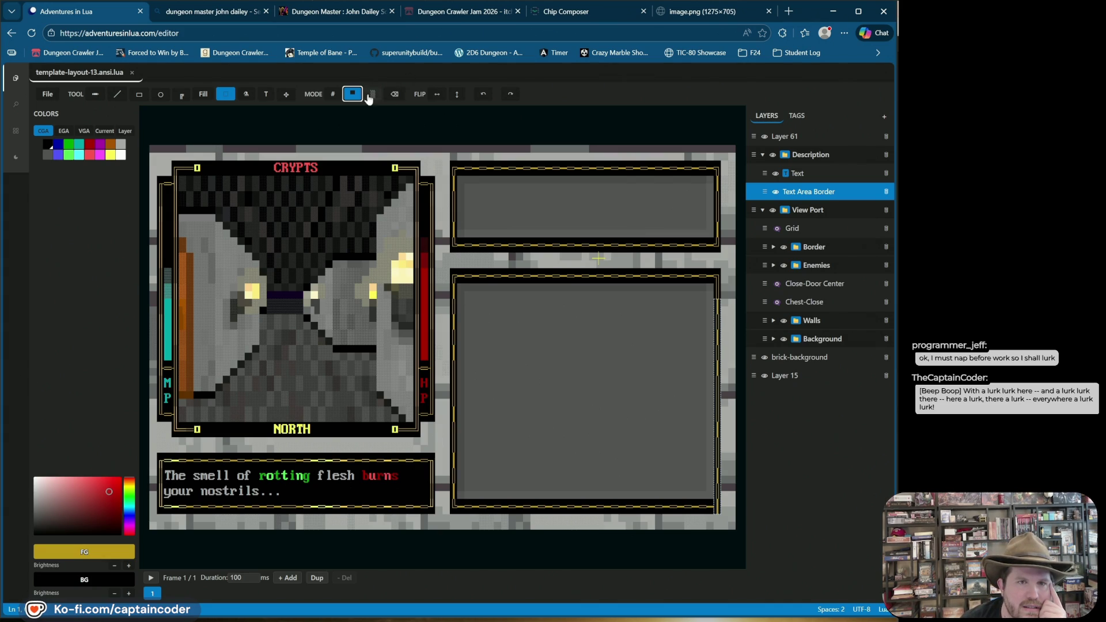
{"action": "left_click", "coordinate": [332, 94]}
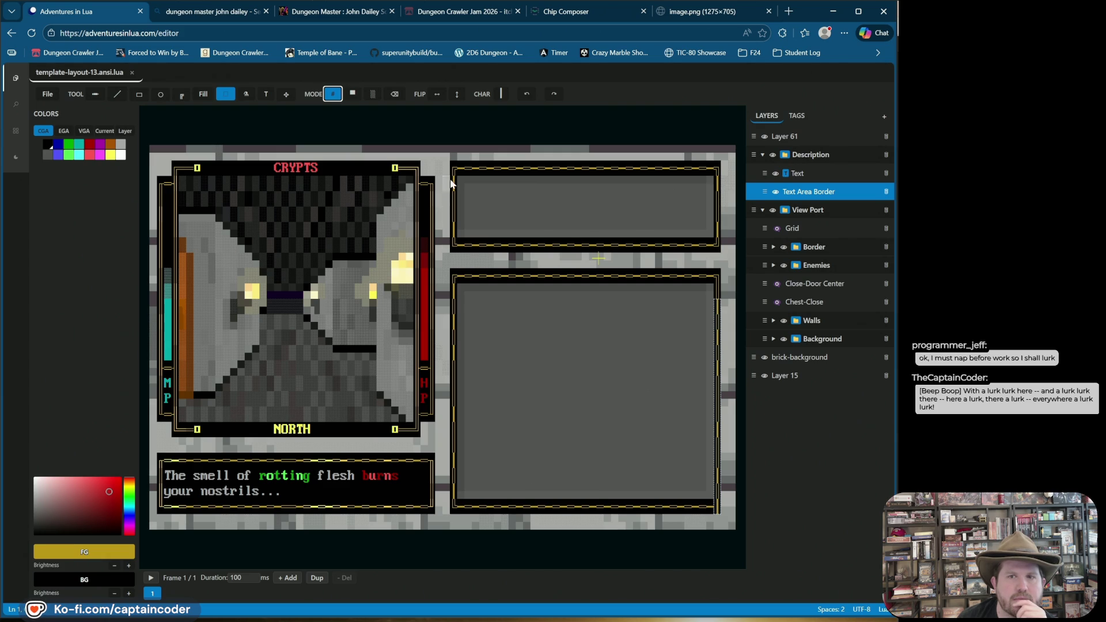
Rename Layer 61 to UI Boxes and save the drawing
{"action": "left_click", "coordinate": [763, 155]}
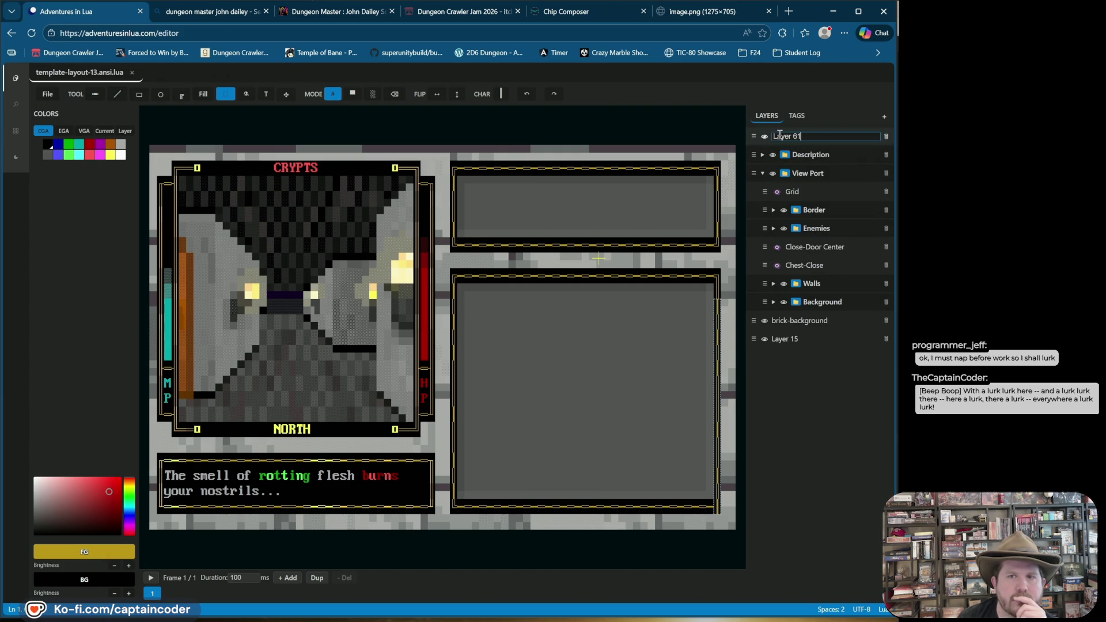
{"action": "double_click", "coordinate": [780, 135]}
{"action": "type", "text": "UI Box"}
{"action": "key", "text": "Return"}
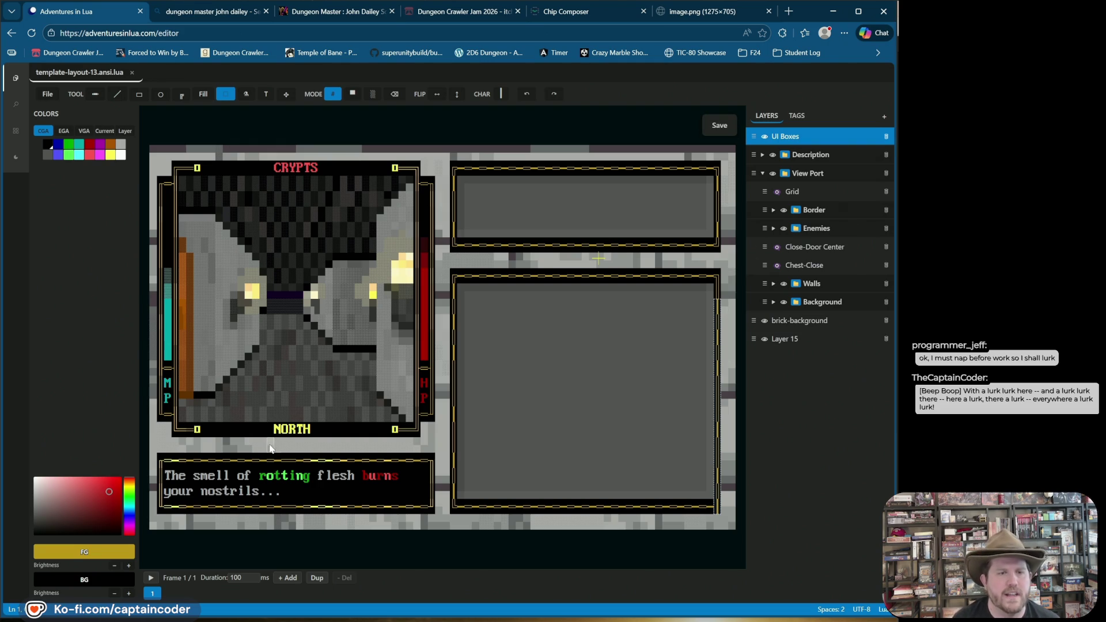
{"action": "left_click", "coordinate": [719, 125]}
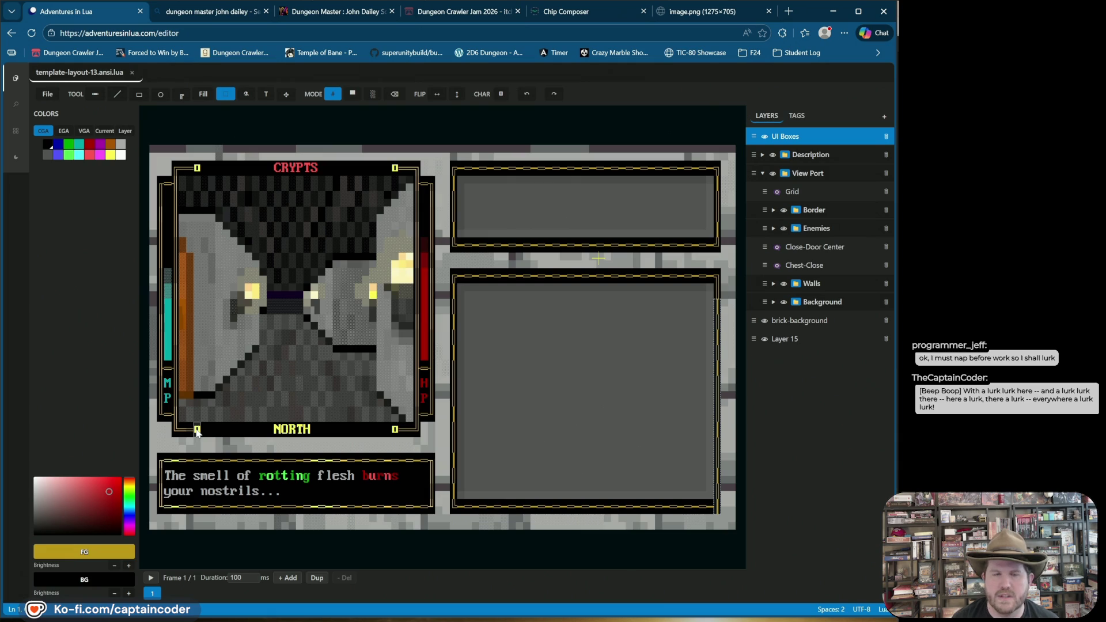
Add a gold cap and a black filled title strip on the upper-right box's top border
{"action": "left_click", "coordinate": [116, 94]}
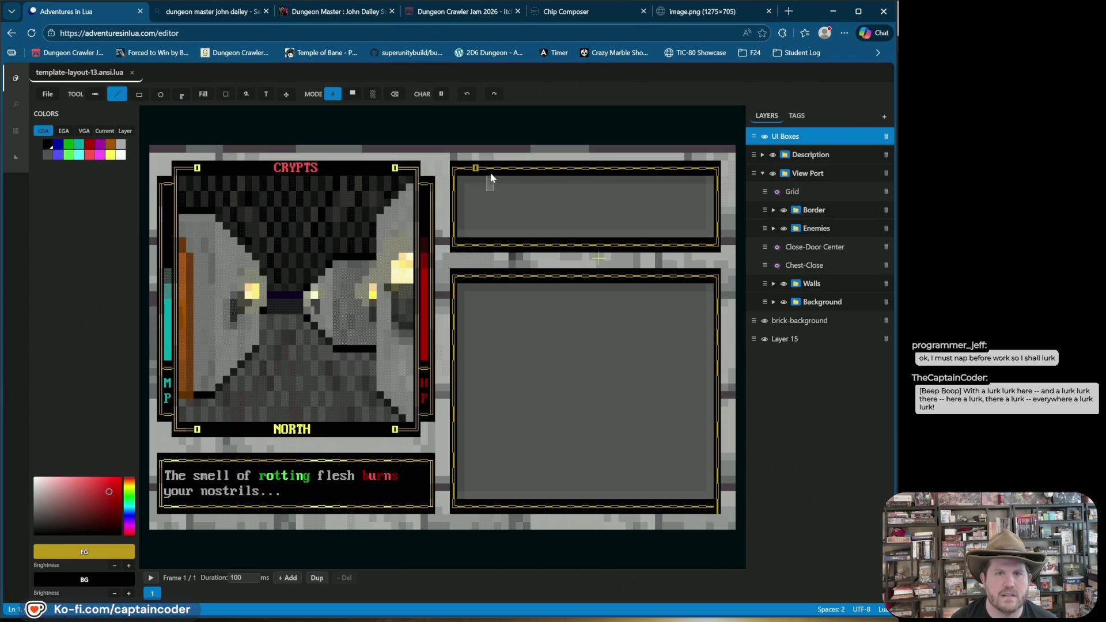
{"action": "left_click", "coordinate": [466, 95]}
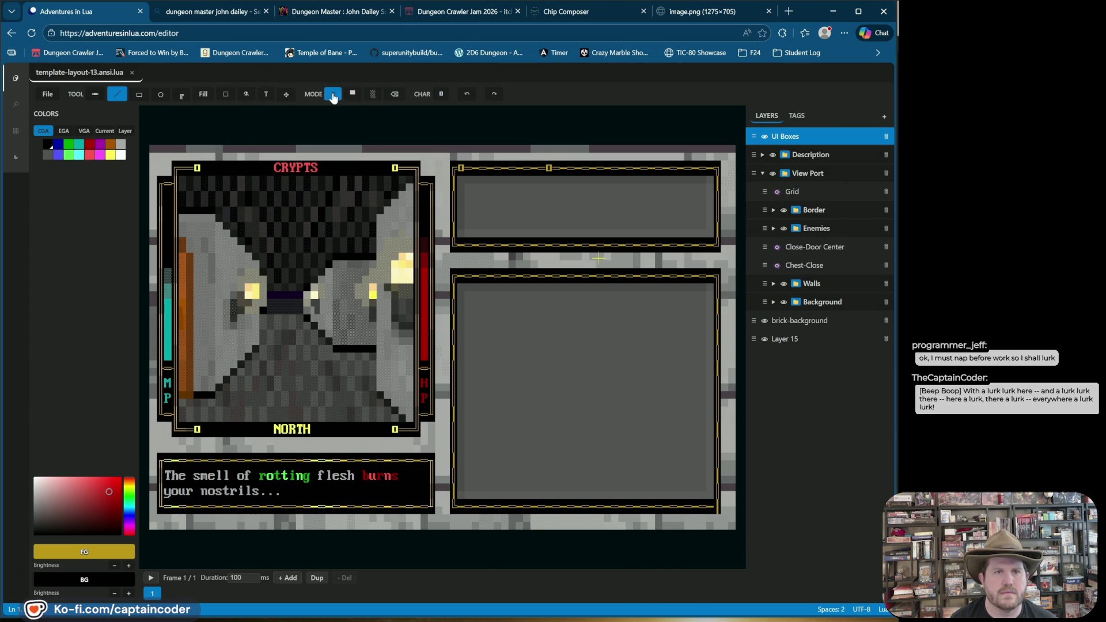
{"action": "left_click", "coordinate": [352, 94]}
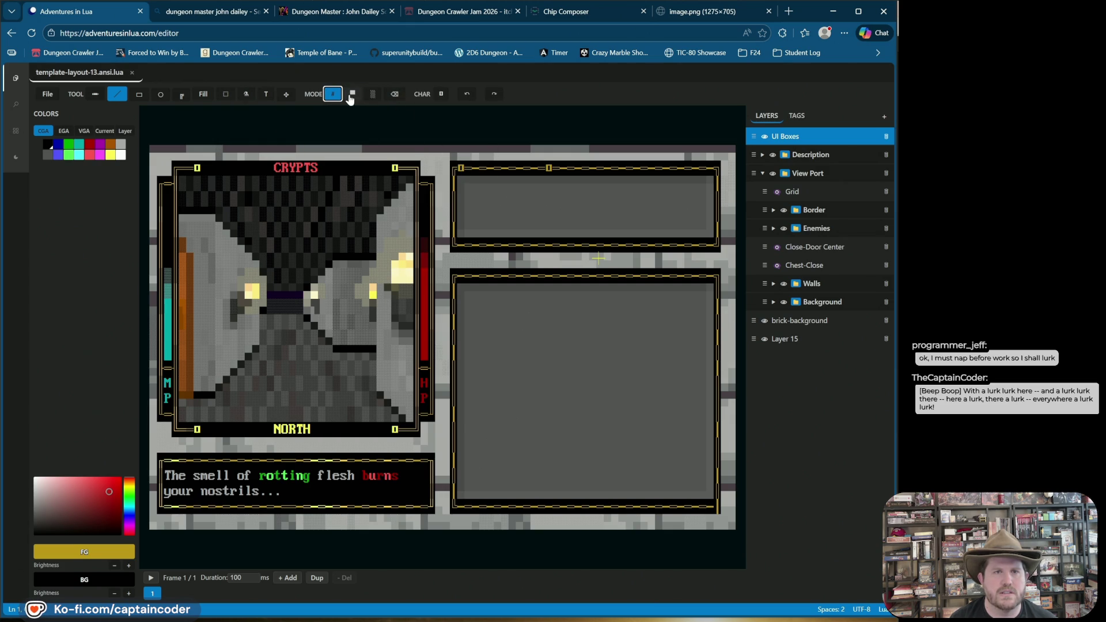
{"action": "left_click", "coordinate": [50, 148]}
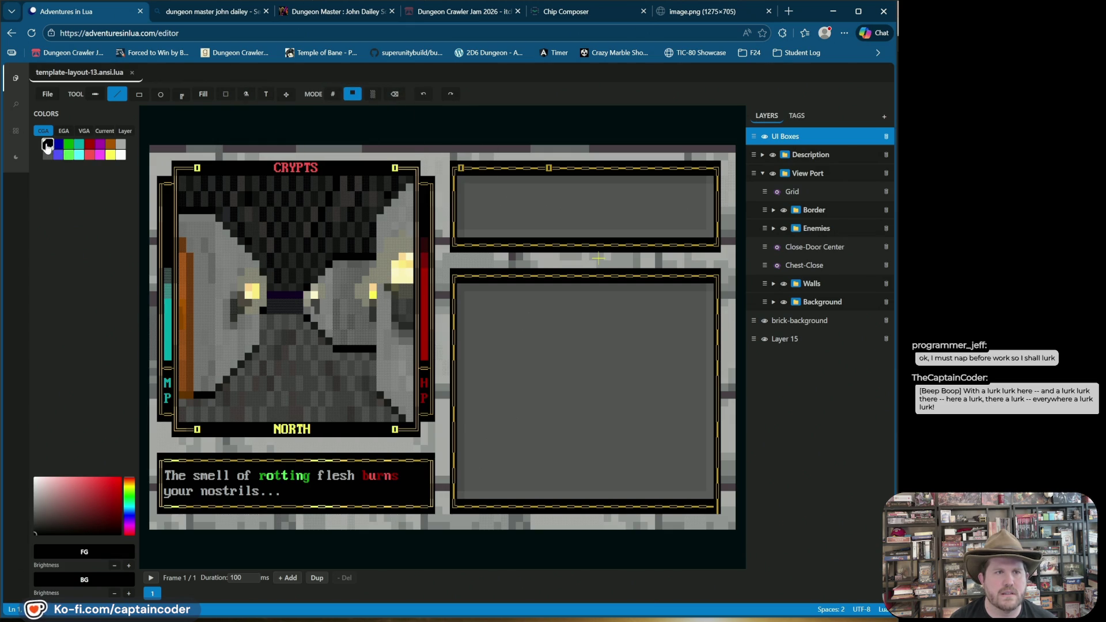
{"action": "left_click", "coordinate": [181, 95]}
{"action": "left_click", "coordinate": [139, 94]}
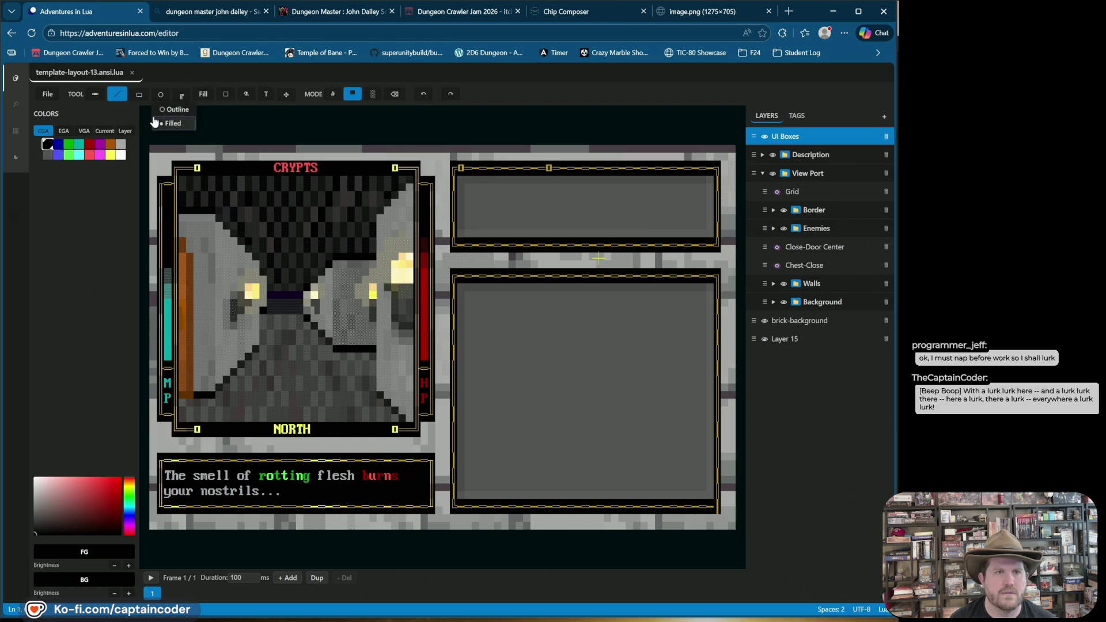
{"action": "left_click", "coordinate": [147, 118]}
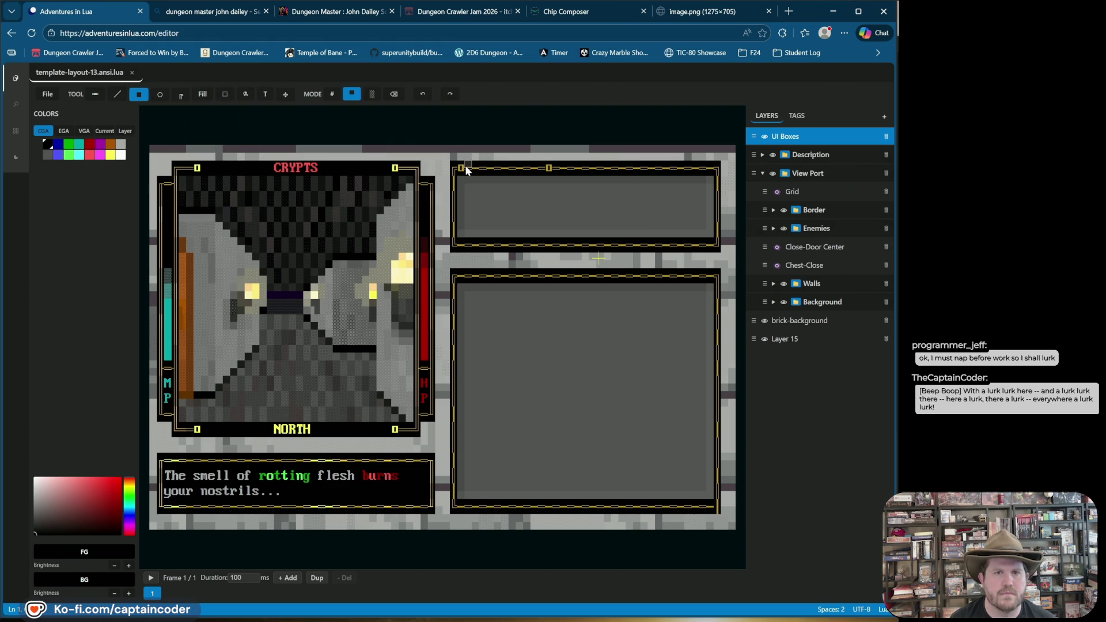
{"action": "left_click_drag", "start_coordinate": [508, 177], "coordinate": [541, 167]}
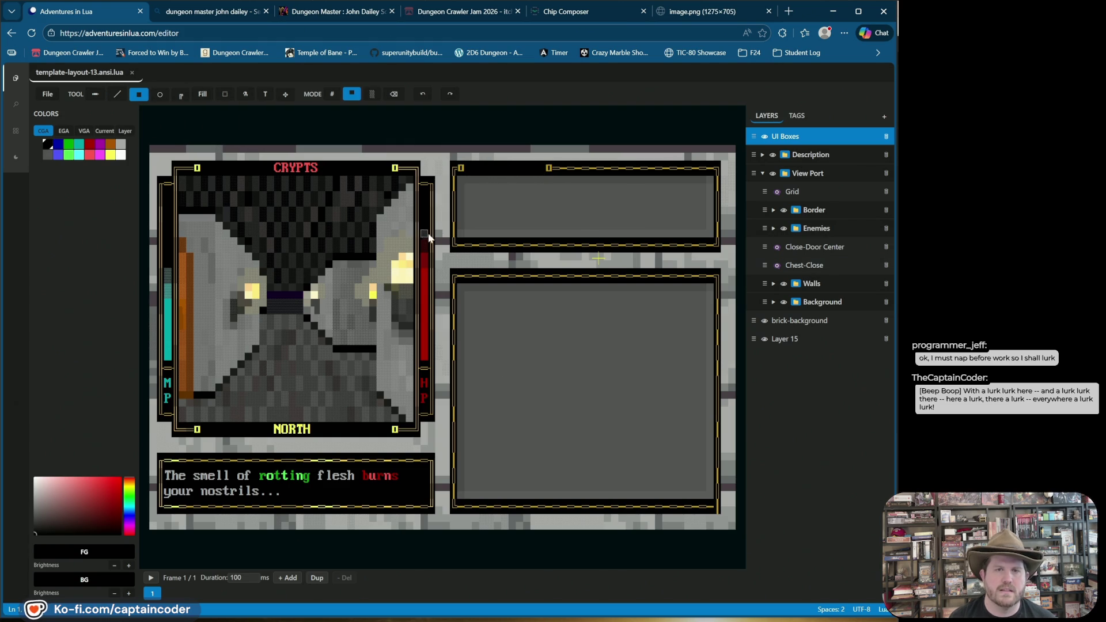
Add a light cyan 'Samus' text title on the upper-right panel's top border and fit its box
{"action": "left_click", "coordinate": [266, 94]}
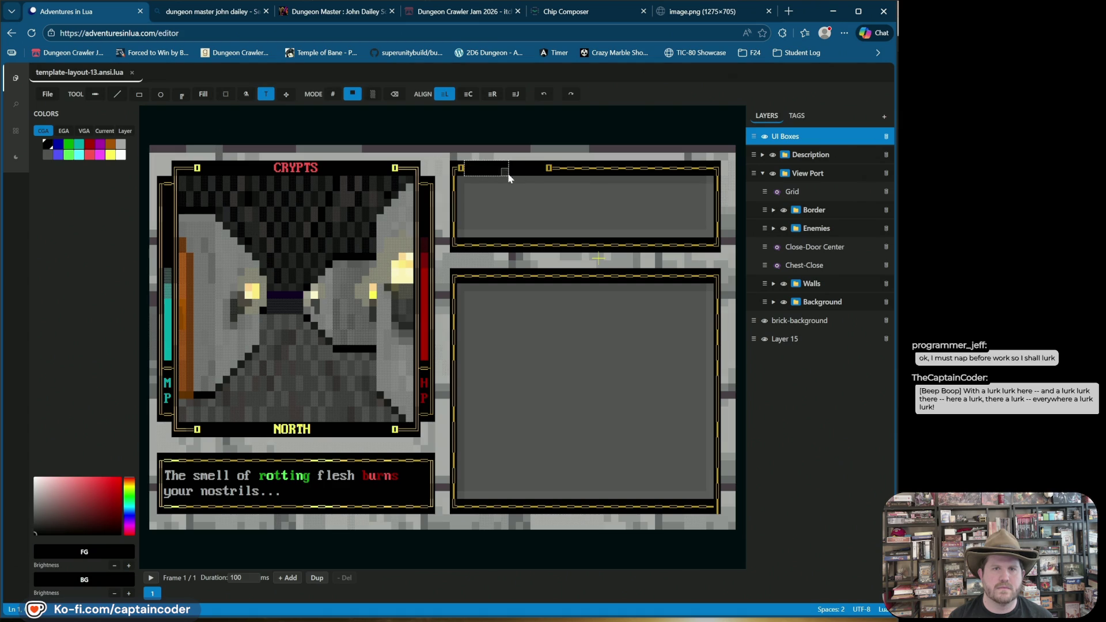
{"action": "left_click", "coordinate": [542, 171]}
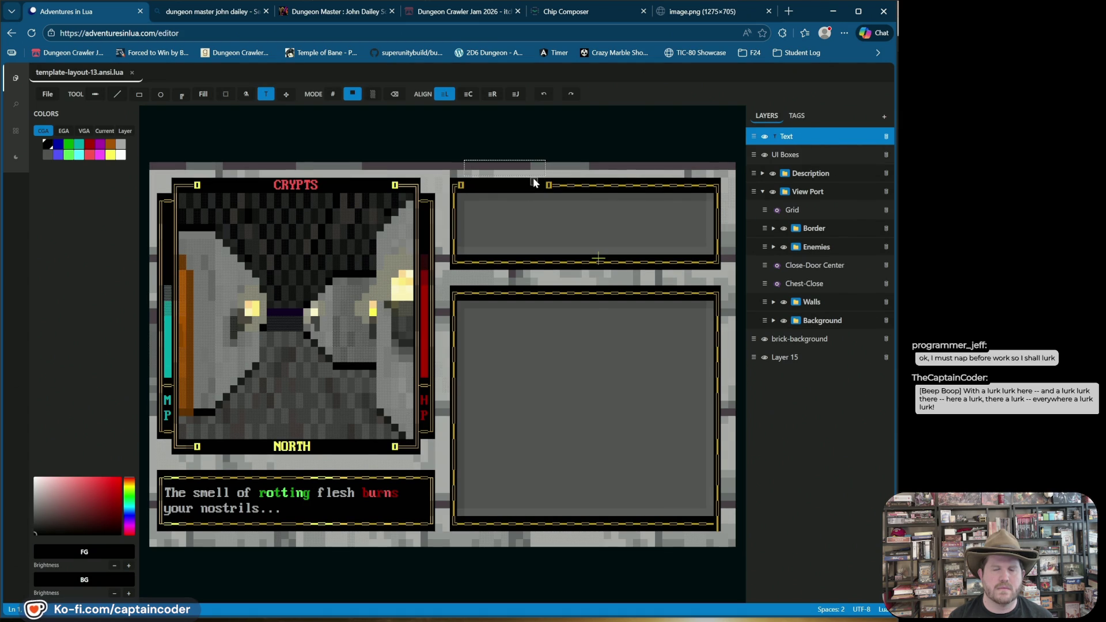
{"action": "key", "text": "Return"}
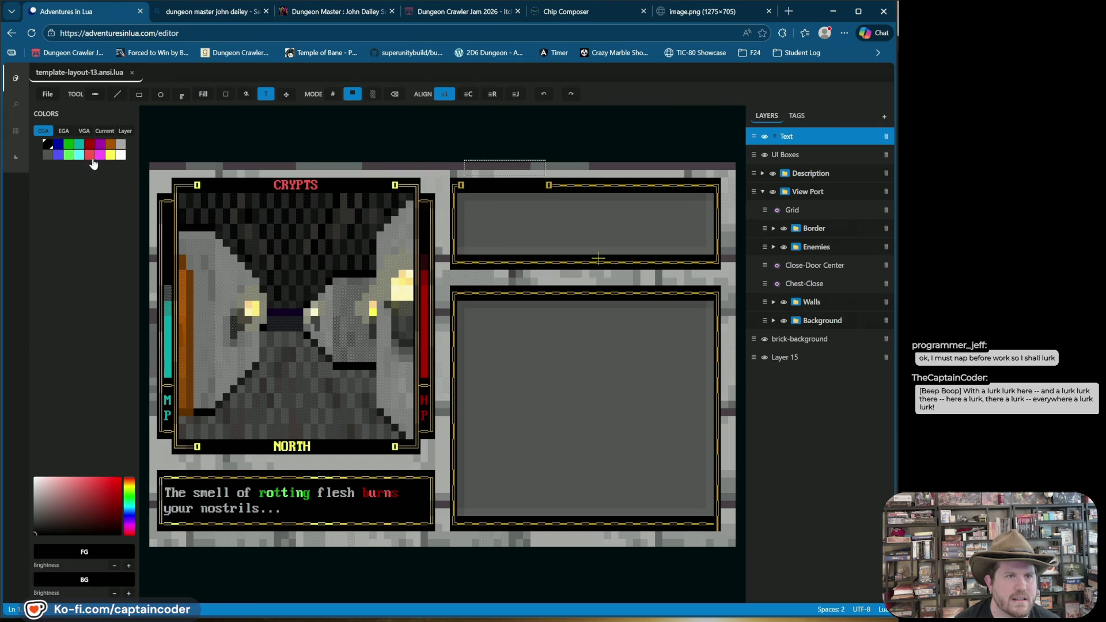
{"action": "left_click", "coordinate": [79, 155]}
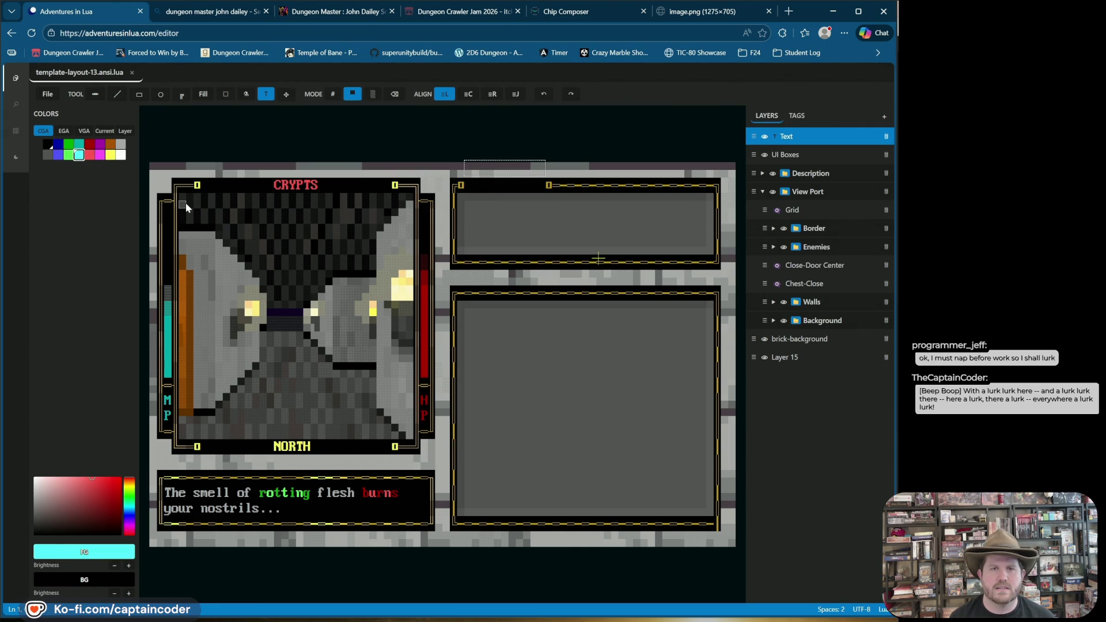
{"action": "type", "text": "Samus"}
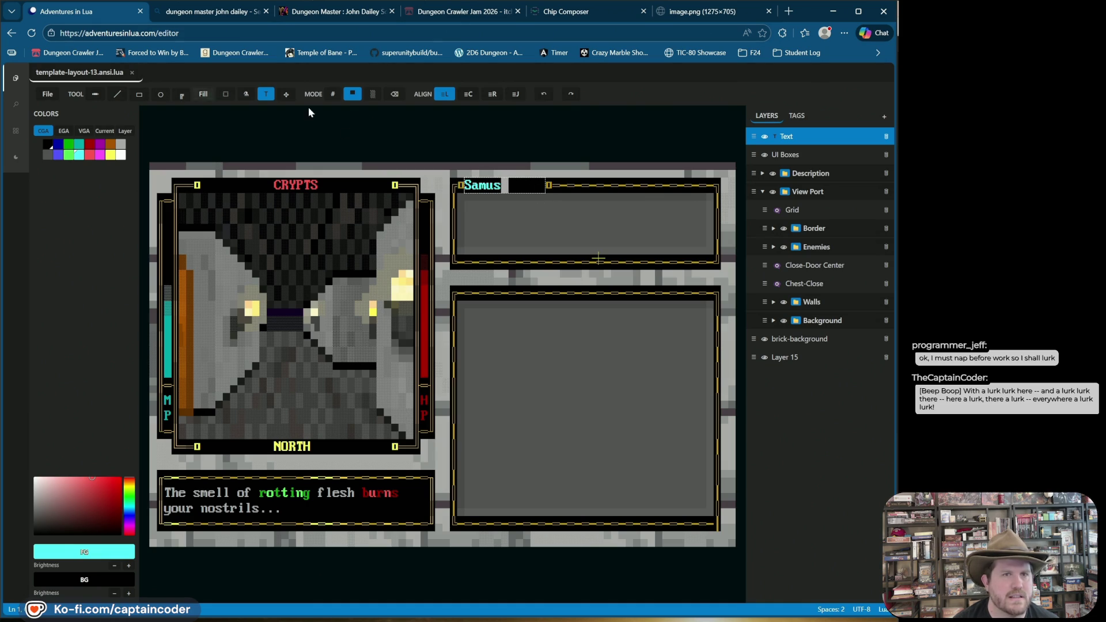
{"action": "left_click_drag", "start_coordinate": [548, 195], "coordinate": [490, 190]}
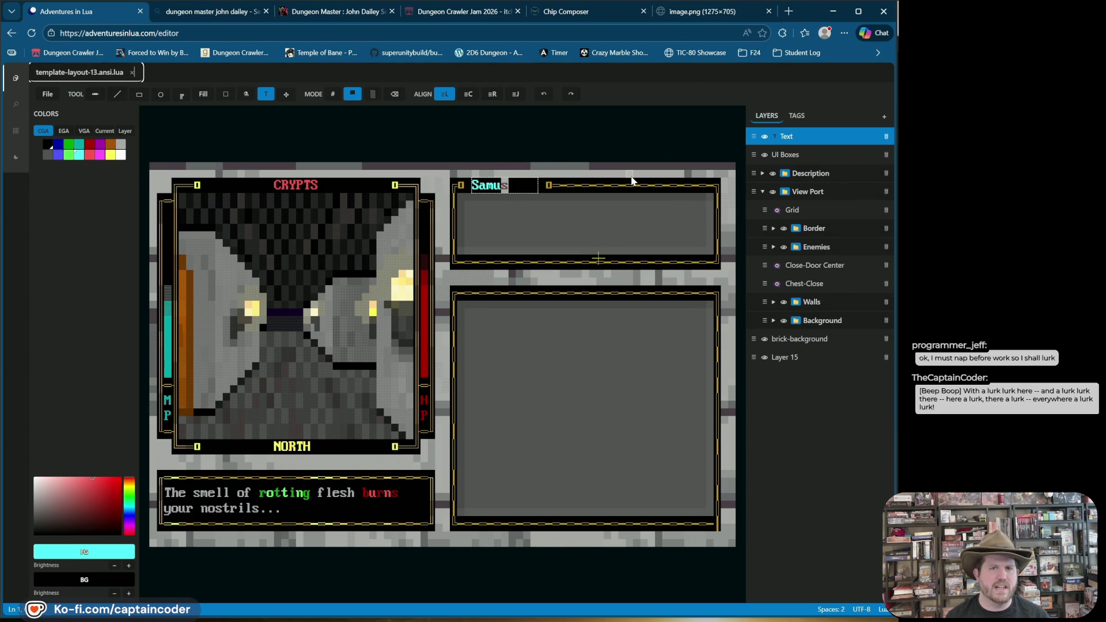
Retype the label as 'Samus' in blue and delete the stray empty text layer
{"action": "key", "text": "BackSpace"}
{"action": "key", "text": "BackSpace"}
{"action": "key", "text": "BackSpace"}
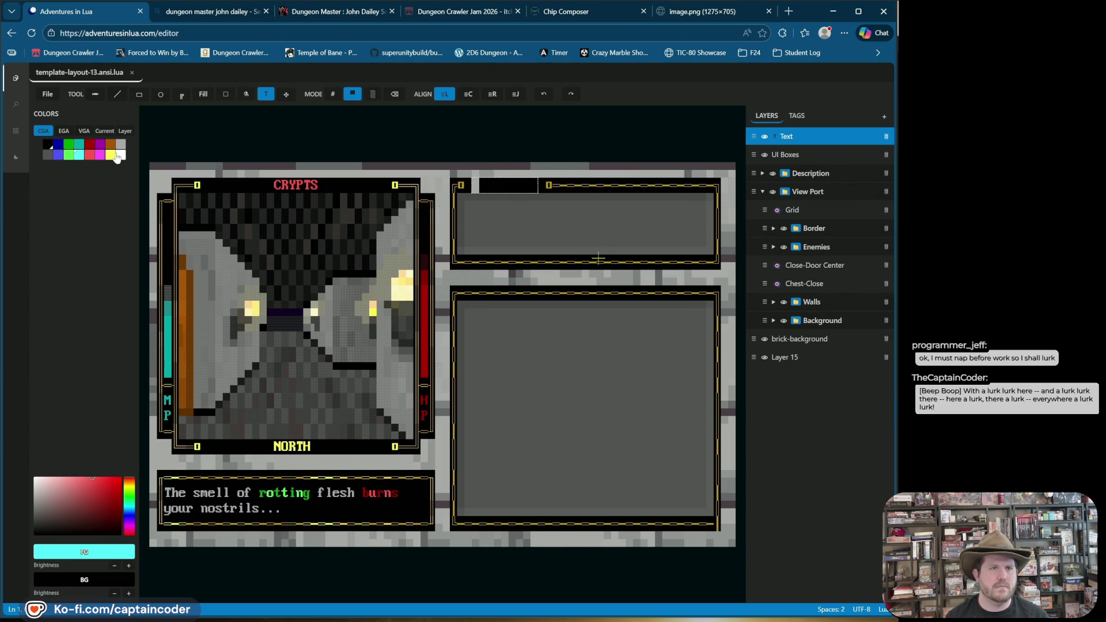
{"action": "left_click", "coordinate": [58, 154]}
{"action": "type", "text": "Sam"}
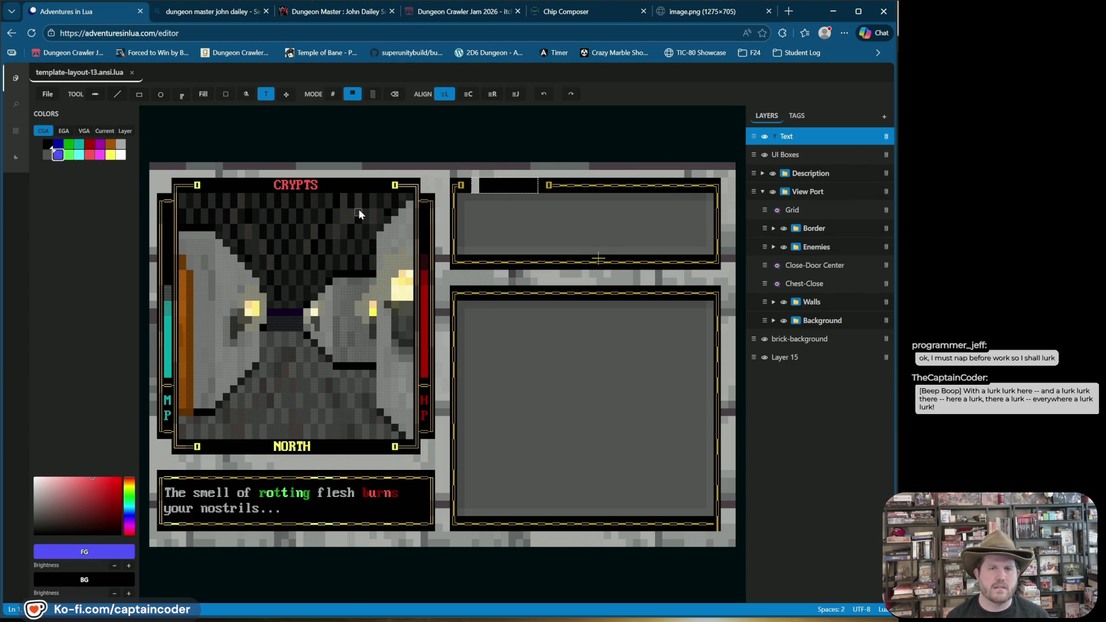
{"action": "type", "text": "us"}
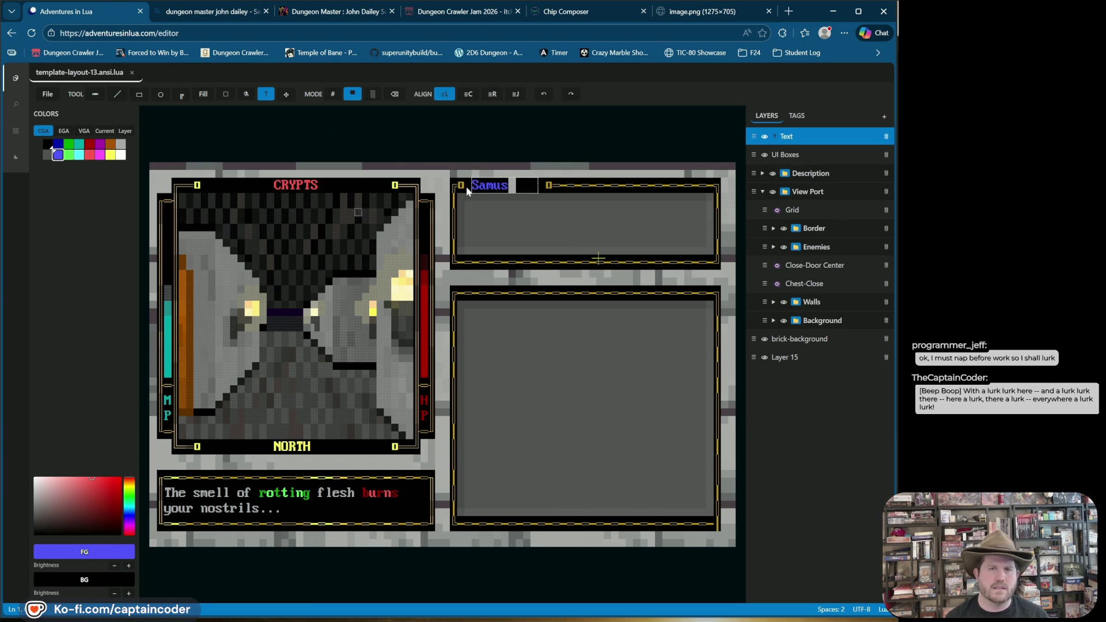
{"action": "left_click", "coordinate": [550, 169]}
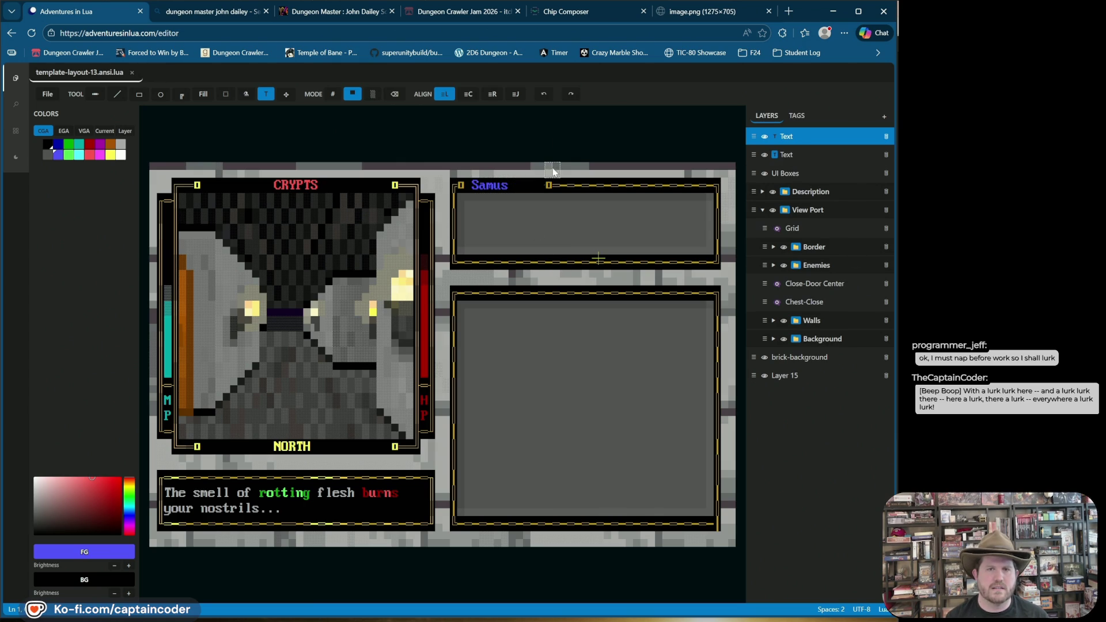
{"action": "left_click", "coordinate": [509, 191]}
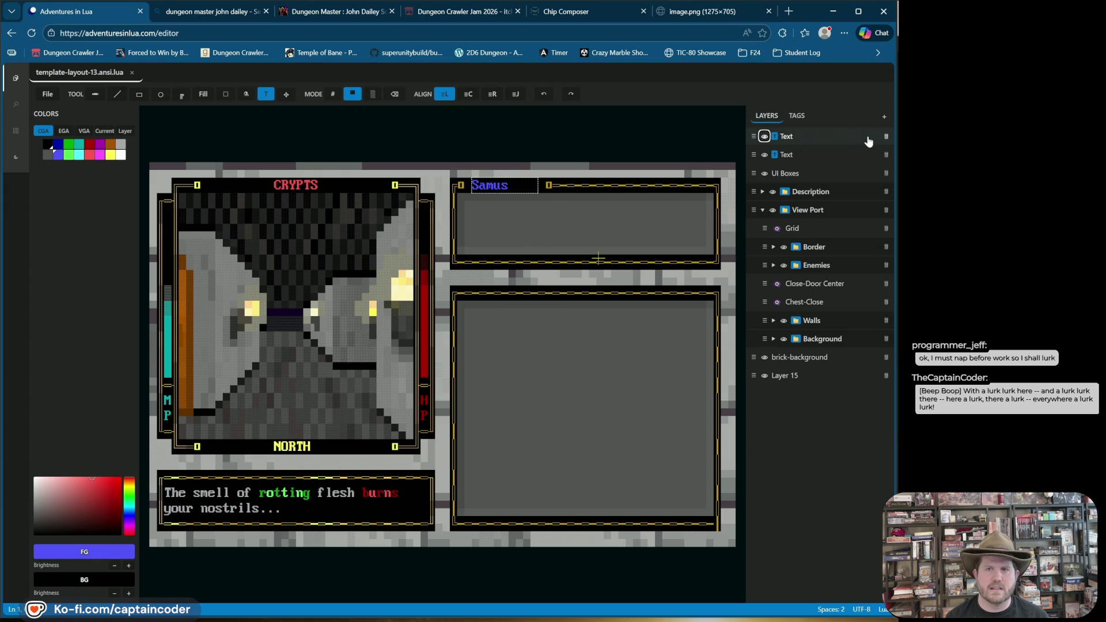
{"action": "left_click", "coordinate": [886, 137]}
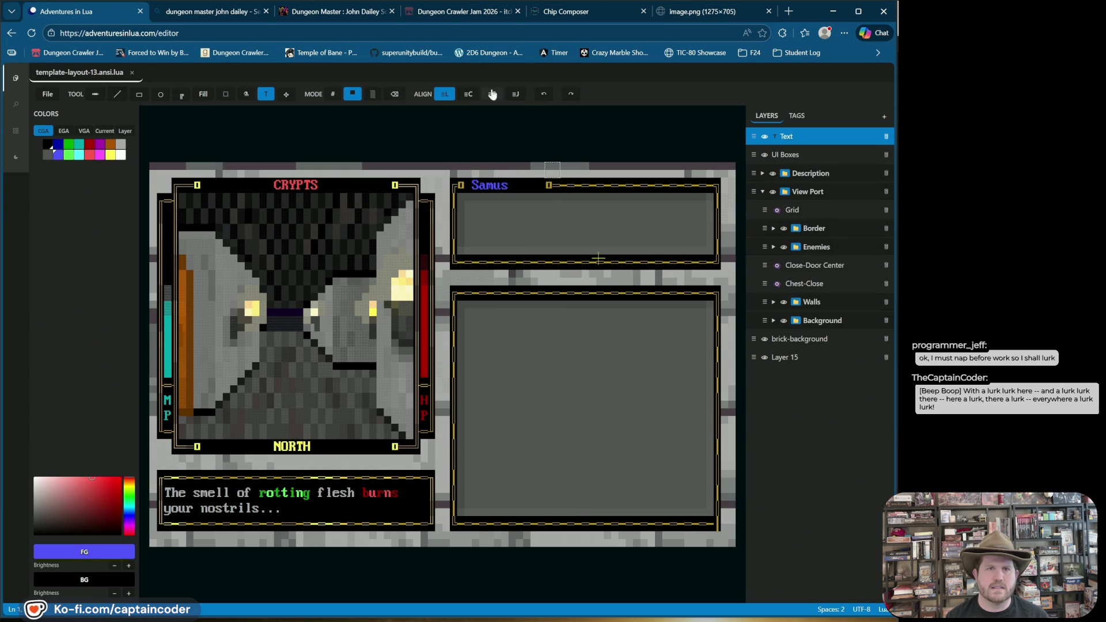
Centre the label in its box and retype its ending so it reads SAMUS
{"action": "left_click", "coordinate": [468, 94]}
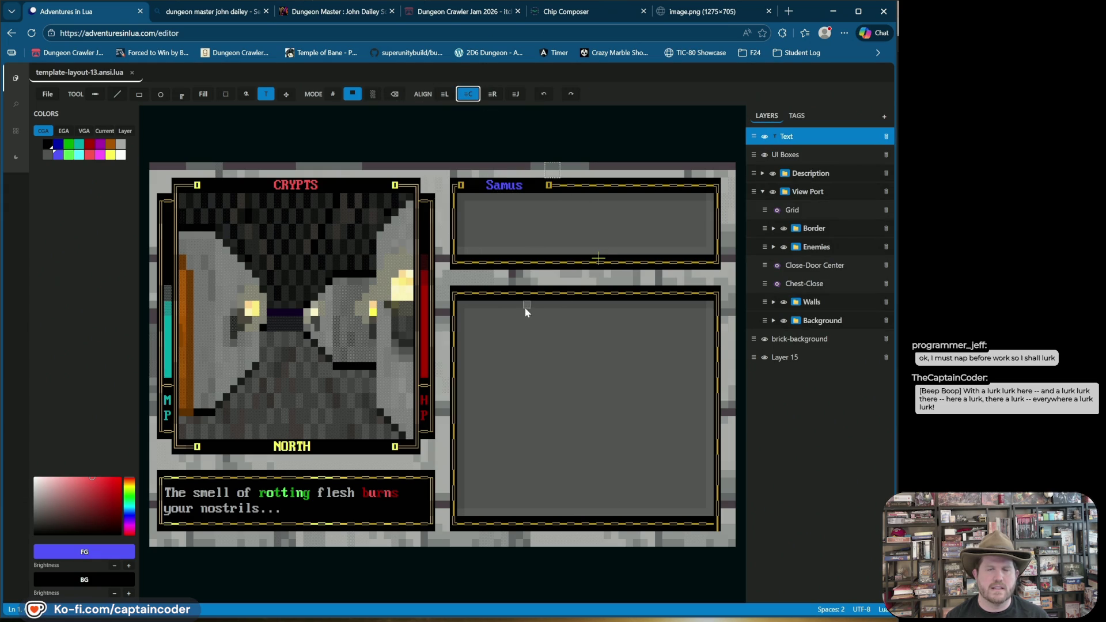
{"action": "left_click", "coordinate": [505, 186]}
{"action": "key", "text": "BackSpace"}
{"action": "key", "text": "BackSpace"}
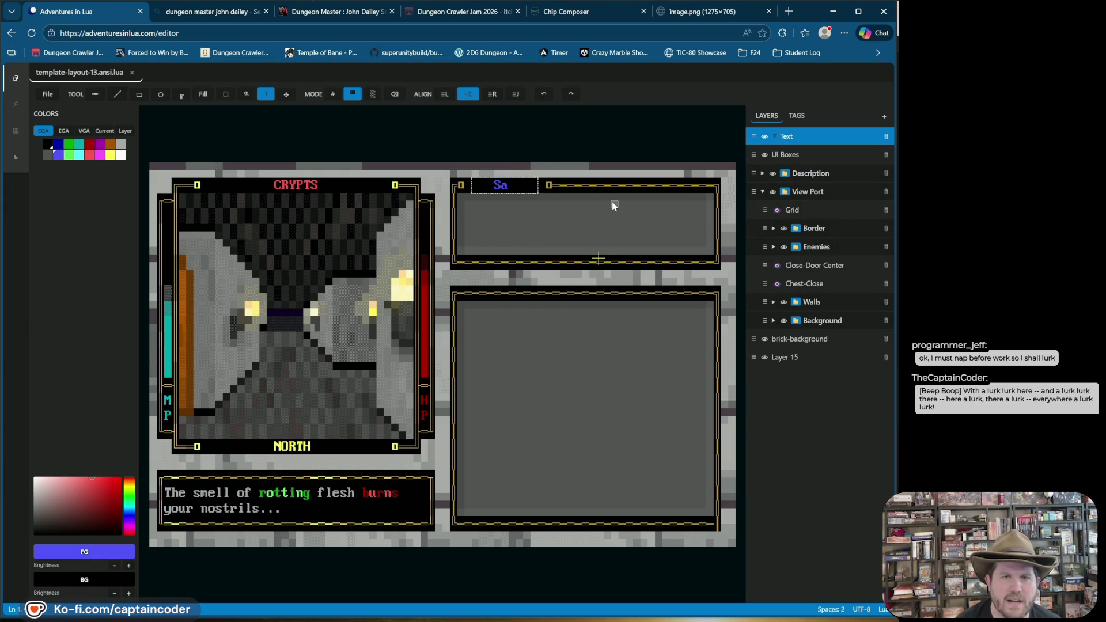
{"action": "type", "text": "Amus"}
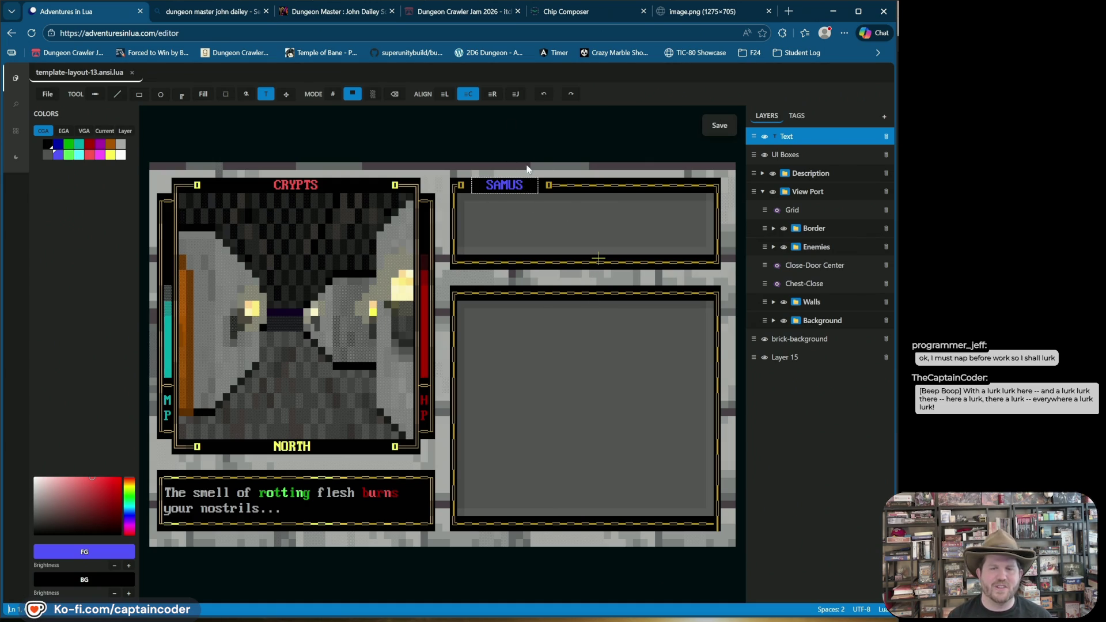
{"action": "left_click", "coordinate": [527, 221]}
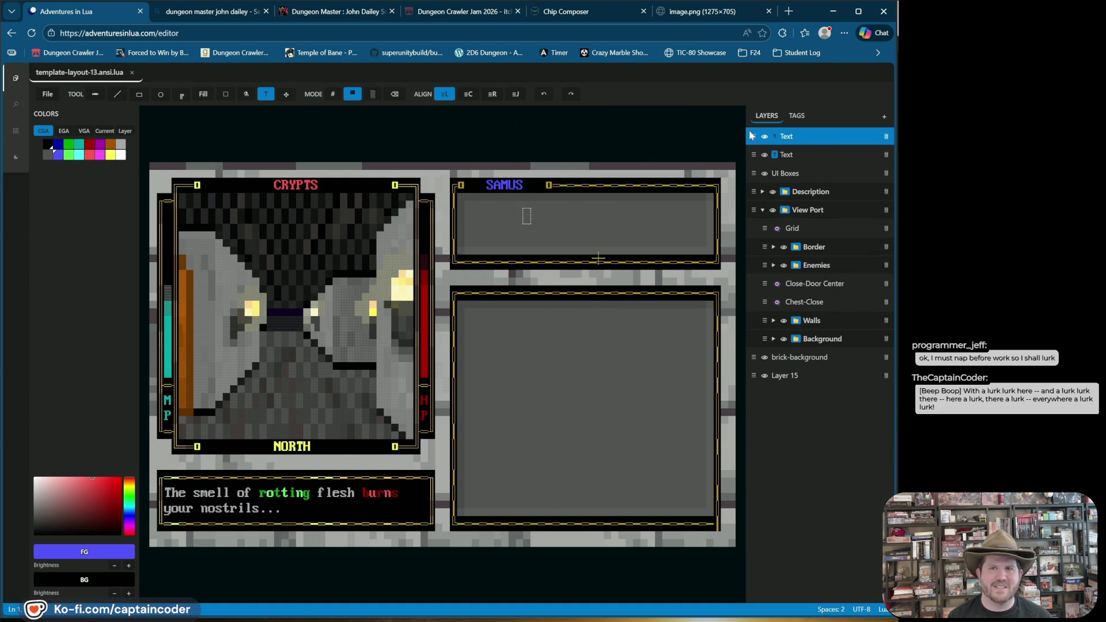
Delete the empty text layer, undo the accidental SAMUS layer deletion, and rename it Character Name
{"action": "left_click", "coordinate": [886, 136]}
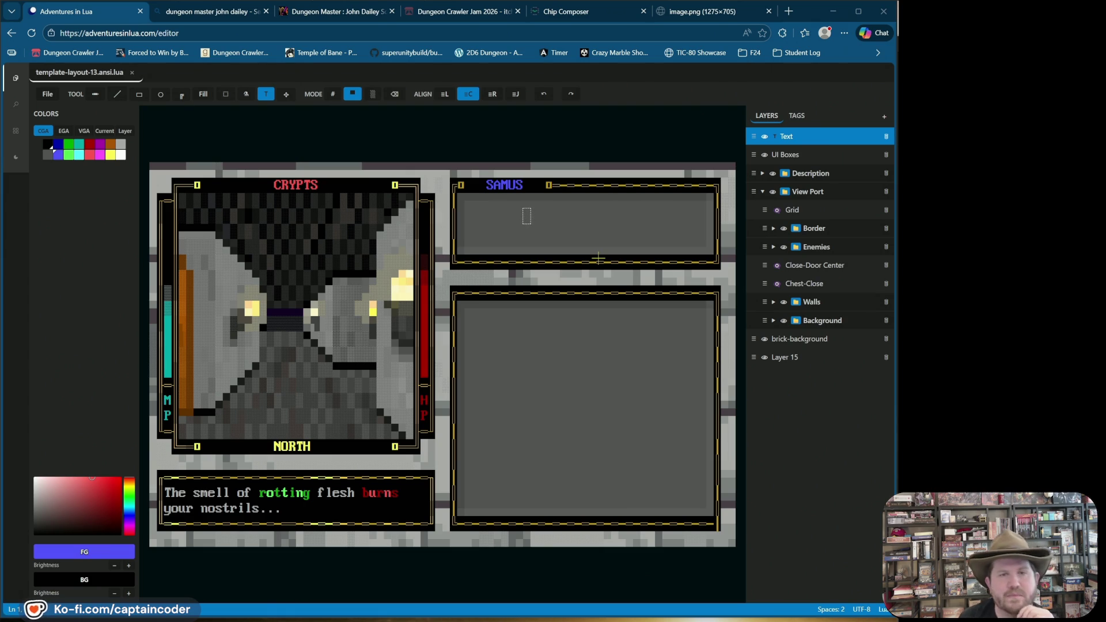
{"action": "left_click", "coordinate": [629, 92]}
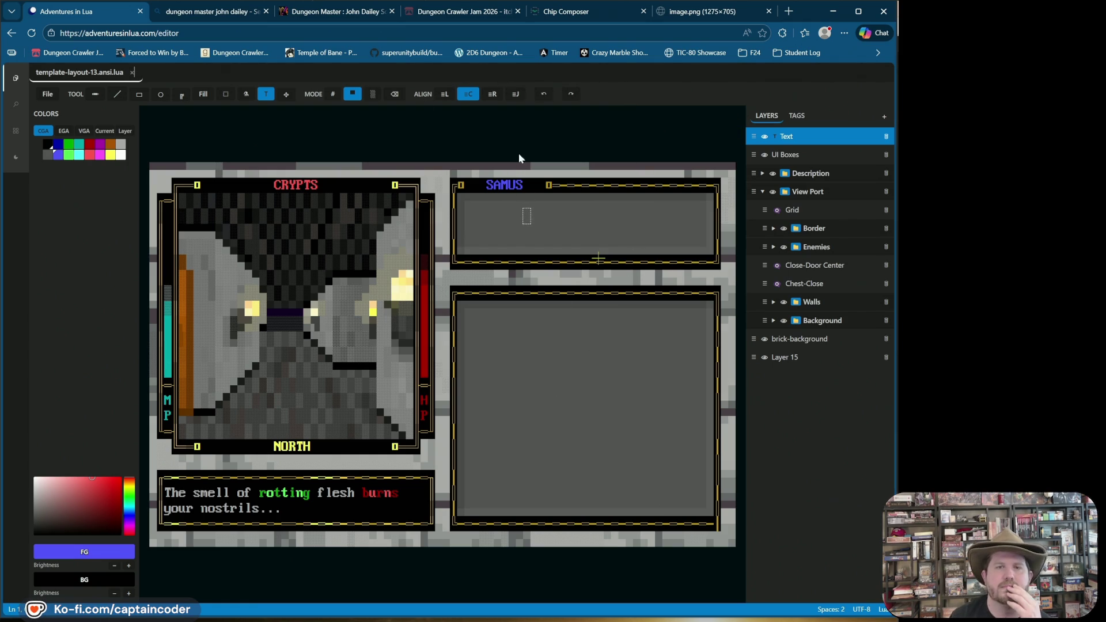
{"action": "left_click", "coordinate": [806, 138]}
{"action": "left_click", "coordinate": [886, 136]}
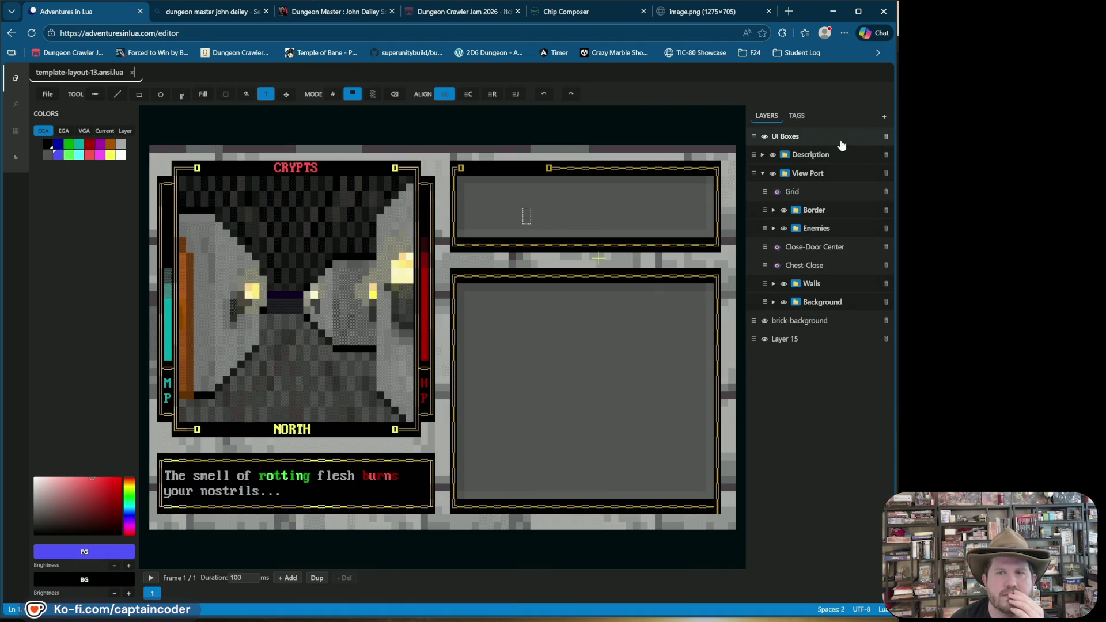
{"action": "left_click", "coordinate": [543, 94]}
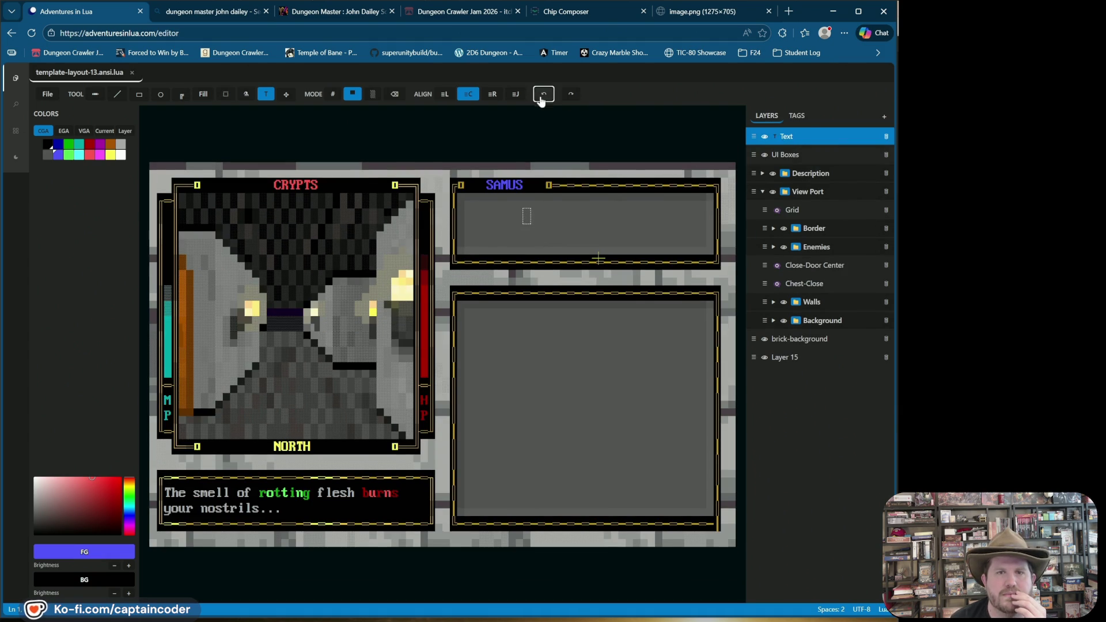
{"action": "double_click", "coordinate": [824, 136]}
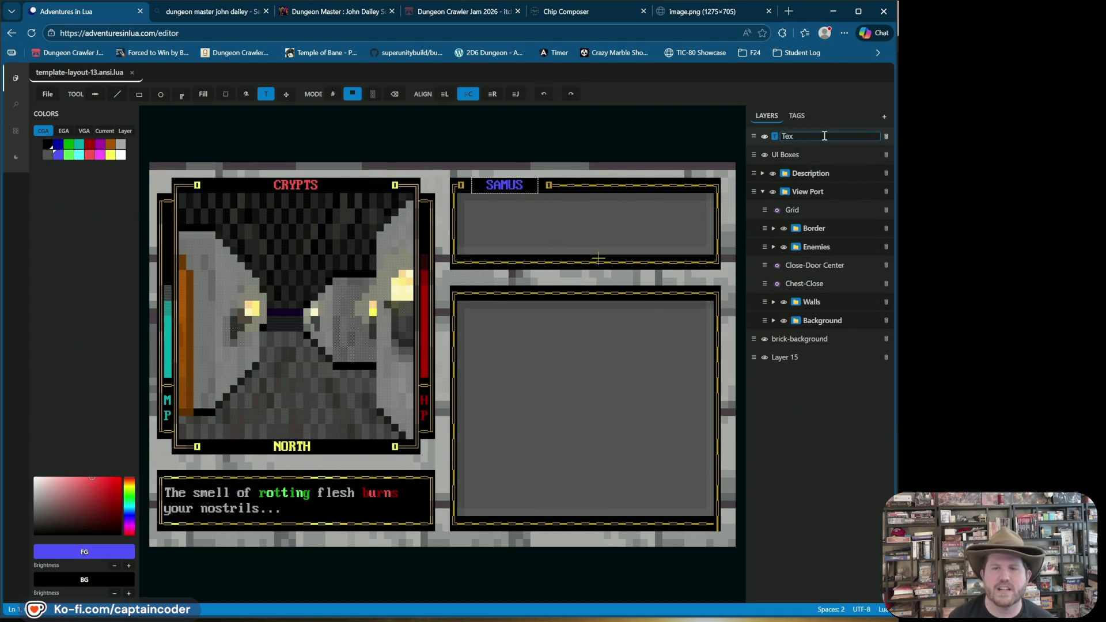
{"action": "type", "text": "Character Name"}
{"action": "key", "text": "Return"}
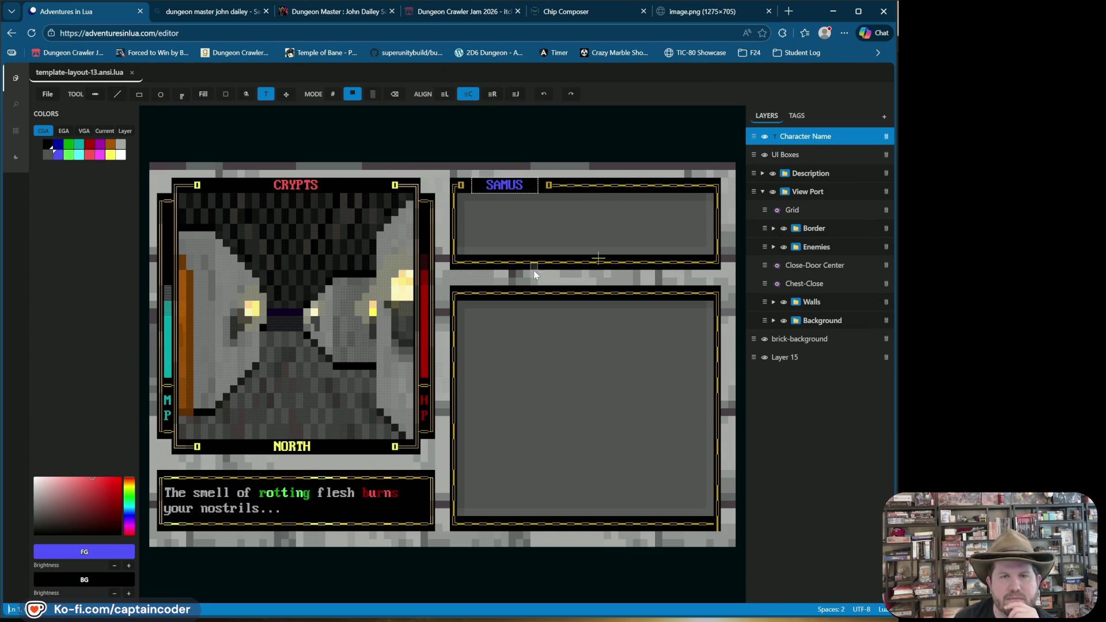
Retype the AMUS letters of SAMUS, trying dark blue, then teal, and finally light cyan
{"action": "left_click", "coordinate": [495, 185]}
{"action": "key", "text": "Left"}
{"action": "key", "text": "Left"}
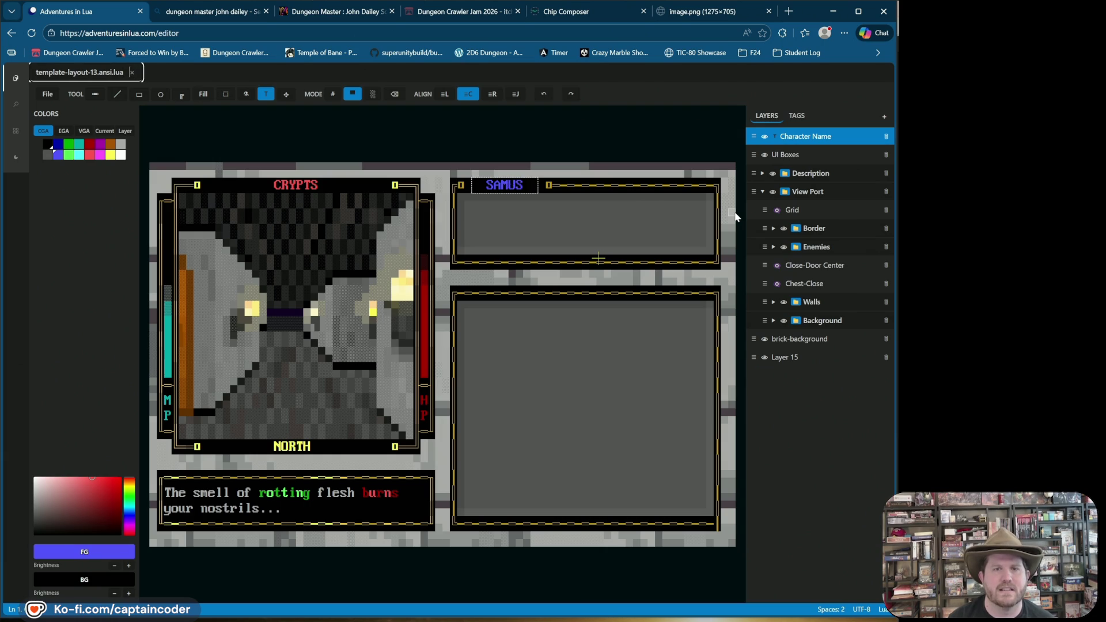
{"action": "key", "text": "BackSpace"}
{"action": "key", "text": "BackSpace"}
{"action": "key", "text": "BackSpace"}
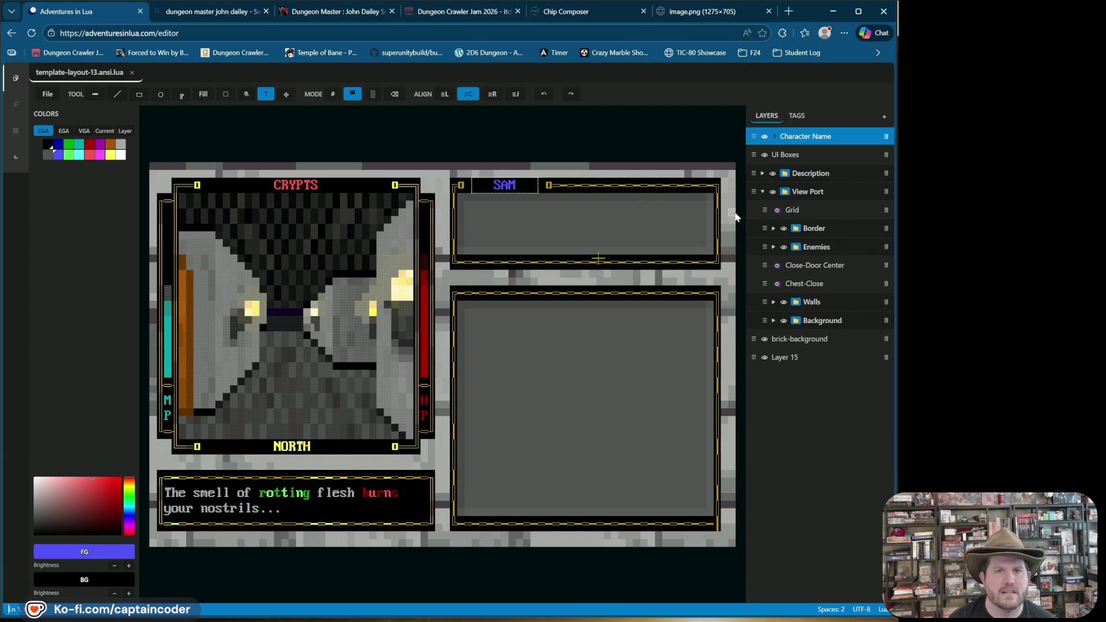
{"action": "left_click", "coordinate": [59, 147]}
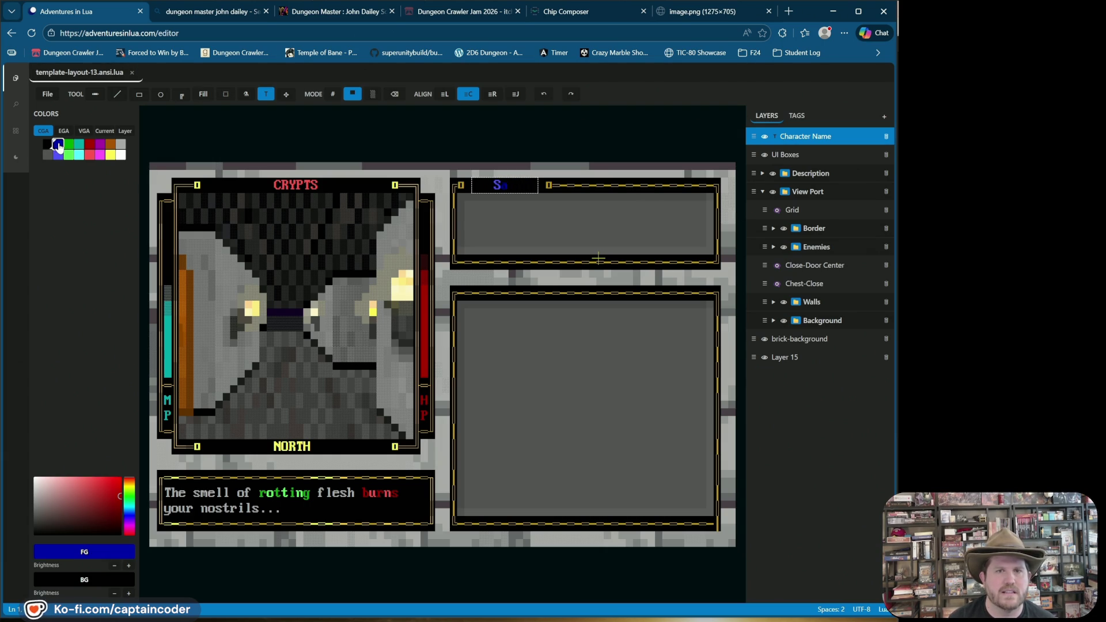
{"action": "type", "text": "AMUS"}
{"action": "key", "text": "BackSpace"}
{"action": "key", "text": "BackSpace"}
{"action": "key", "text": "BackSpace"}
{"action": "left_click", "coordinate": [83, 146]}
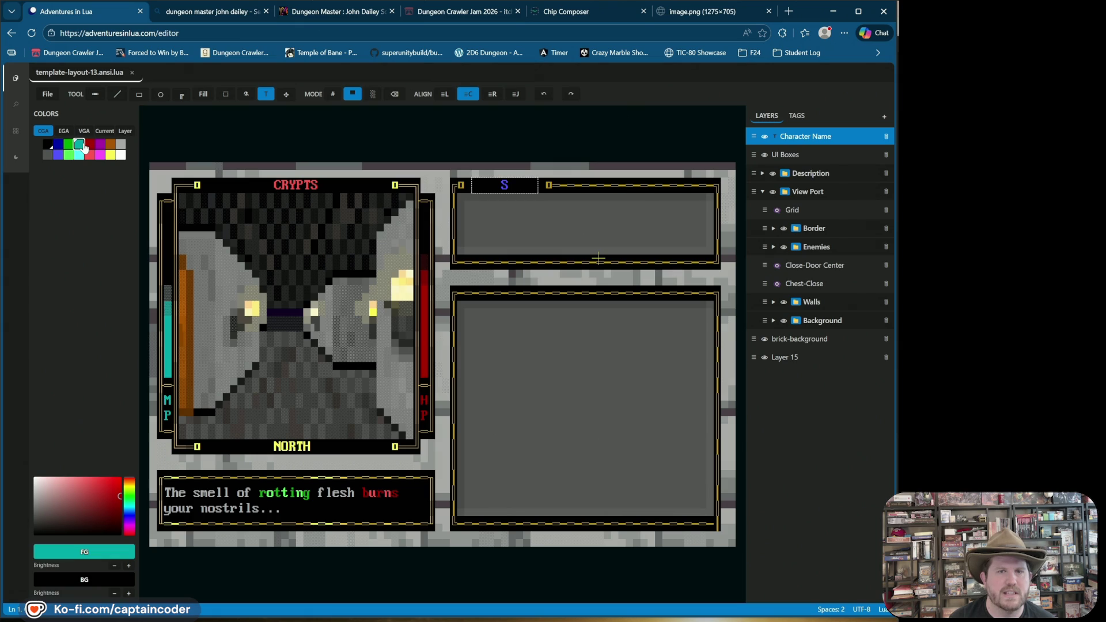
{"action": "type", "text": "AMUS"}
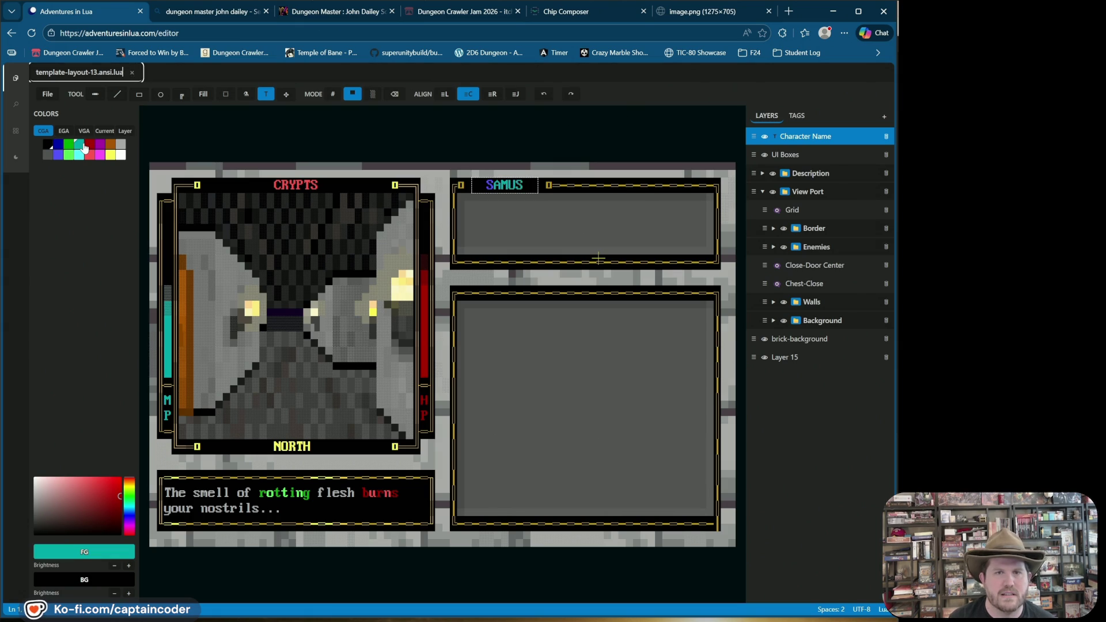
{"action": "key", "text": "Left"}
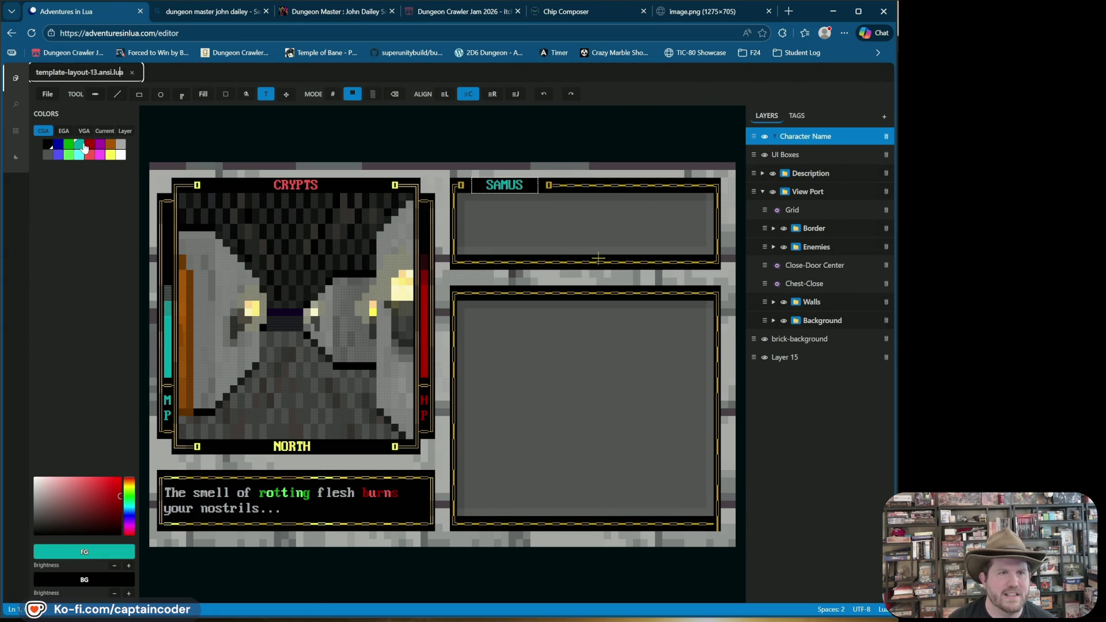
{"action": "left_click", "coordinate": [80, 156]}
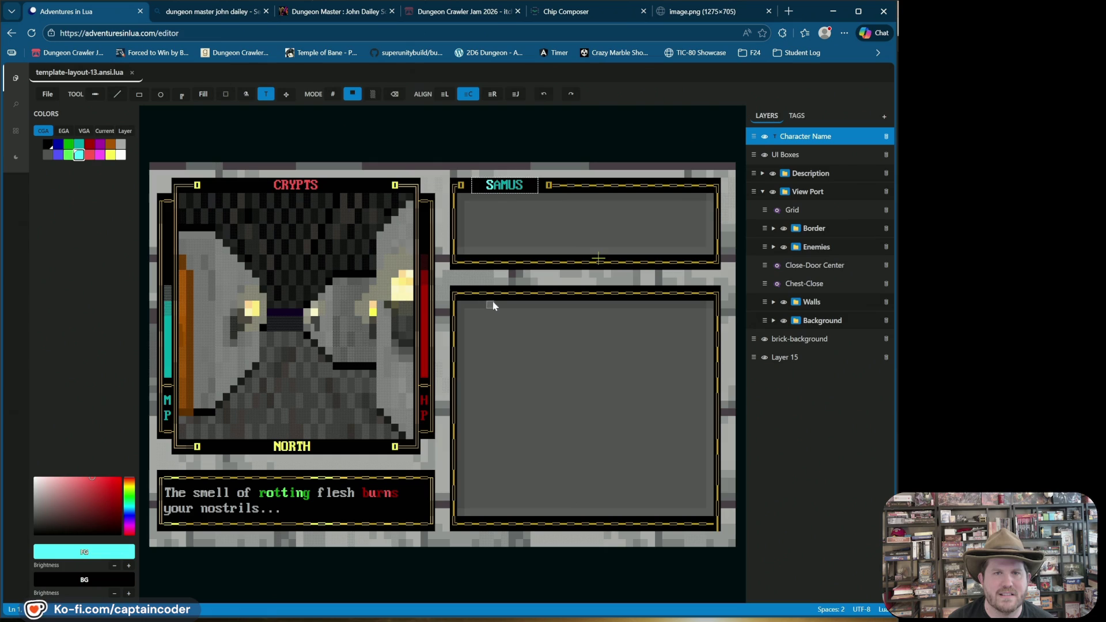
{"action": "left_click", "coordinate": [571, 250]}
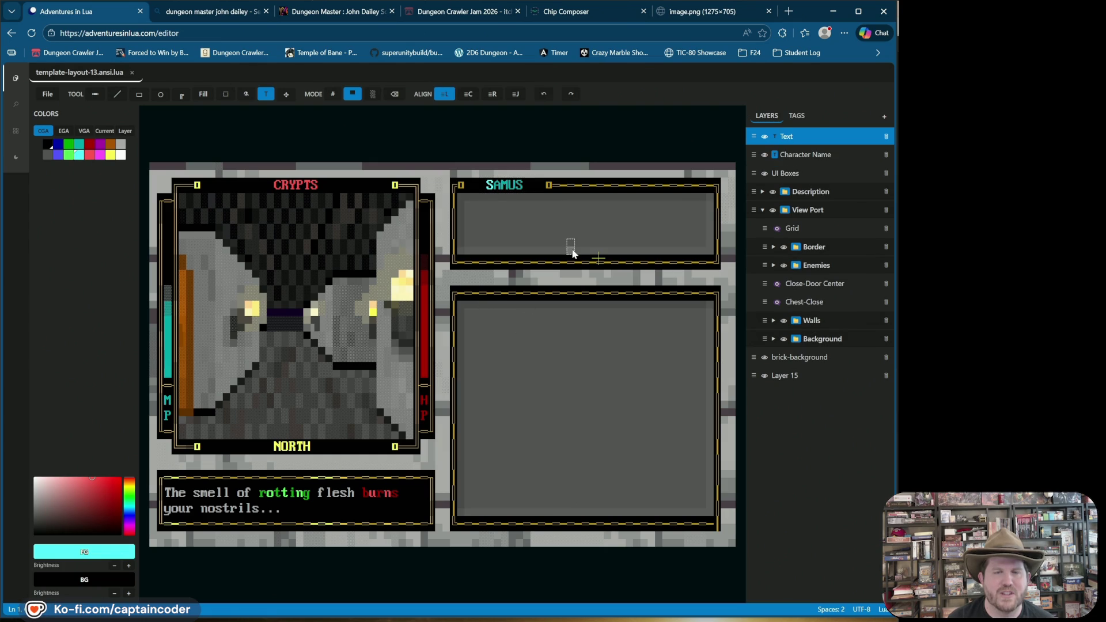
Recolour the first letter of SAMUS blue
{"action": "left_click", "coordinate": [497, 191]}
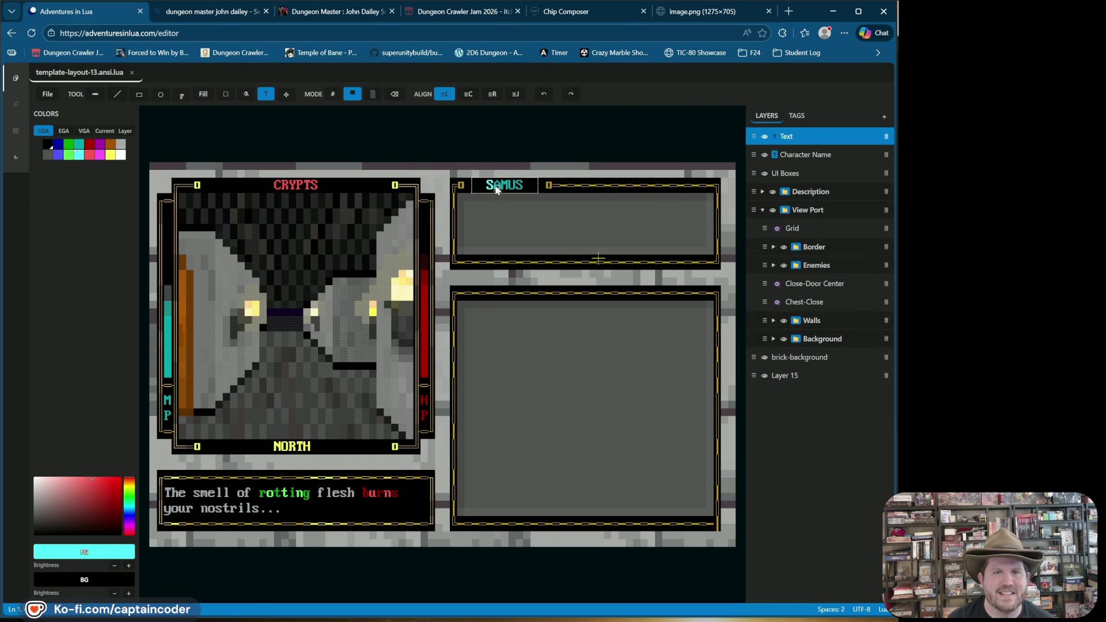
{"action": "key", "text": "BackSpace"}
{"action": "left_click", "coordinate": [57, 155]}
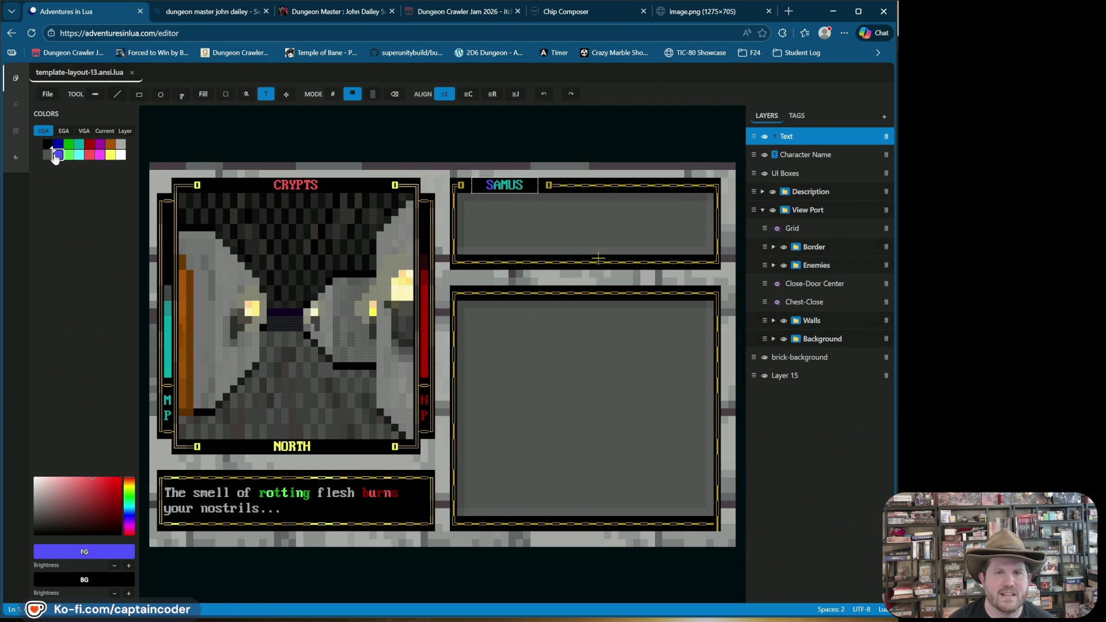
{"action": "left_click", "coordinate": [570, 247]}
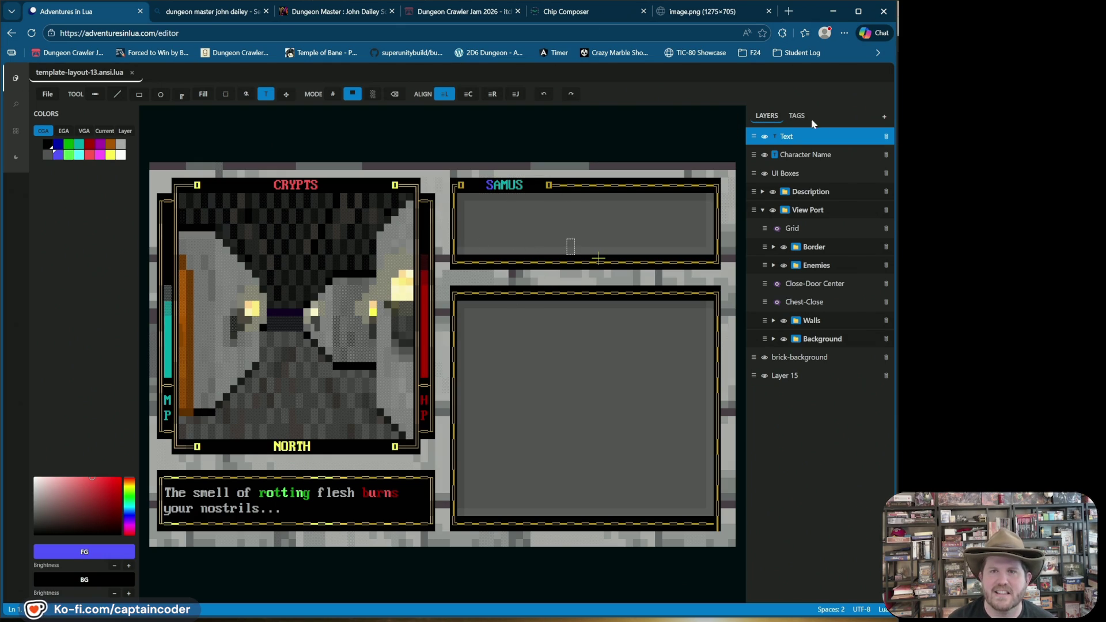
Delete the stray empty Text layer and select the UI Boxes layer
{"action": "left_click", "coordinate": [868, 137]}
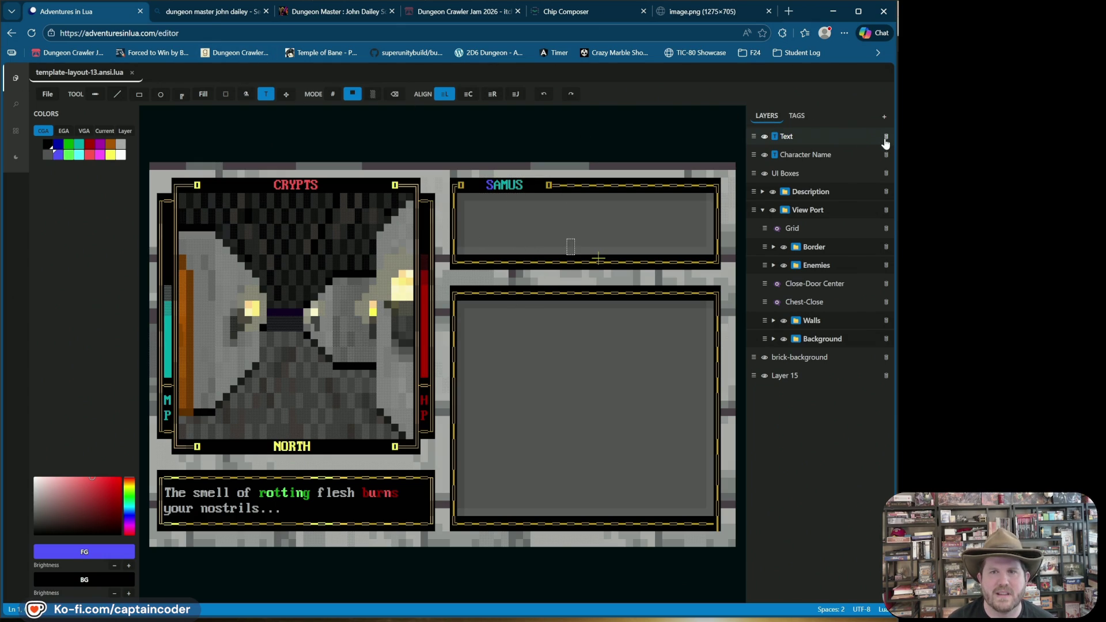
{"action": "left_click", "coordinate": [886, 140]}
{"action": "left_click", "coordinate": [776, 141]}
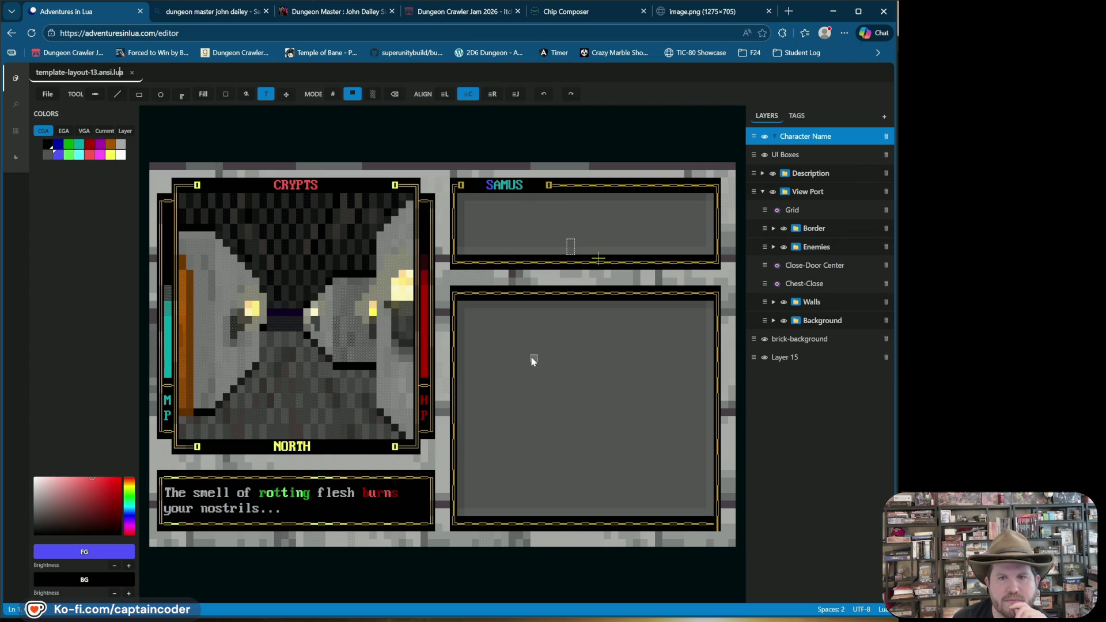
{"action": "mouse_move", "coordinate": [277, 102]}
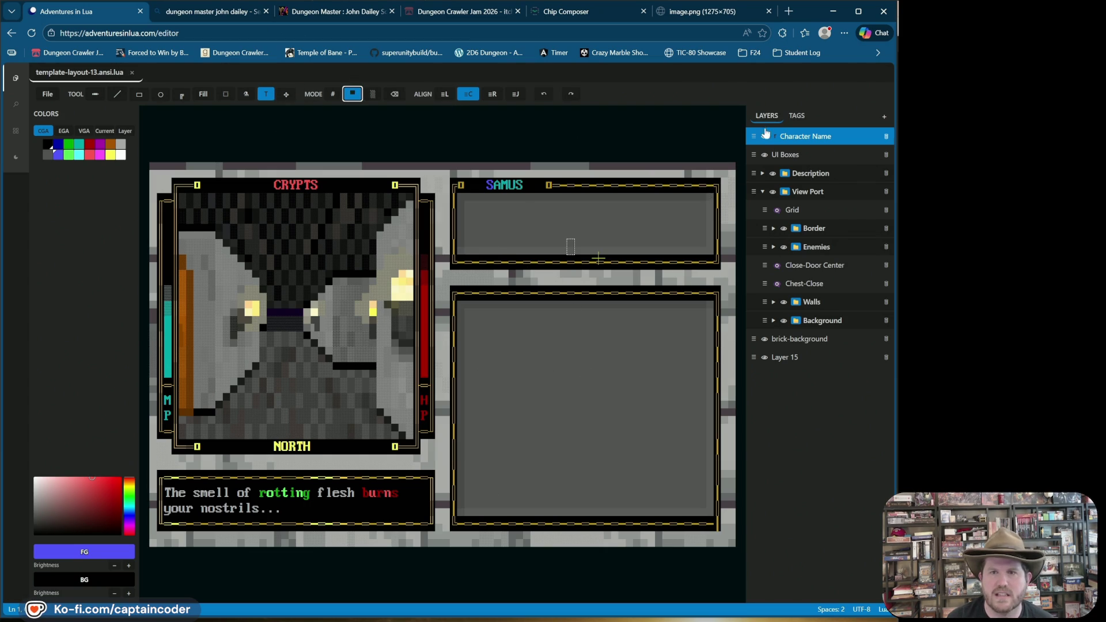
{"action": "left_click", "coordinate": [798, 156]}
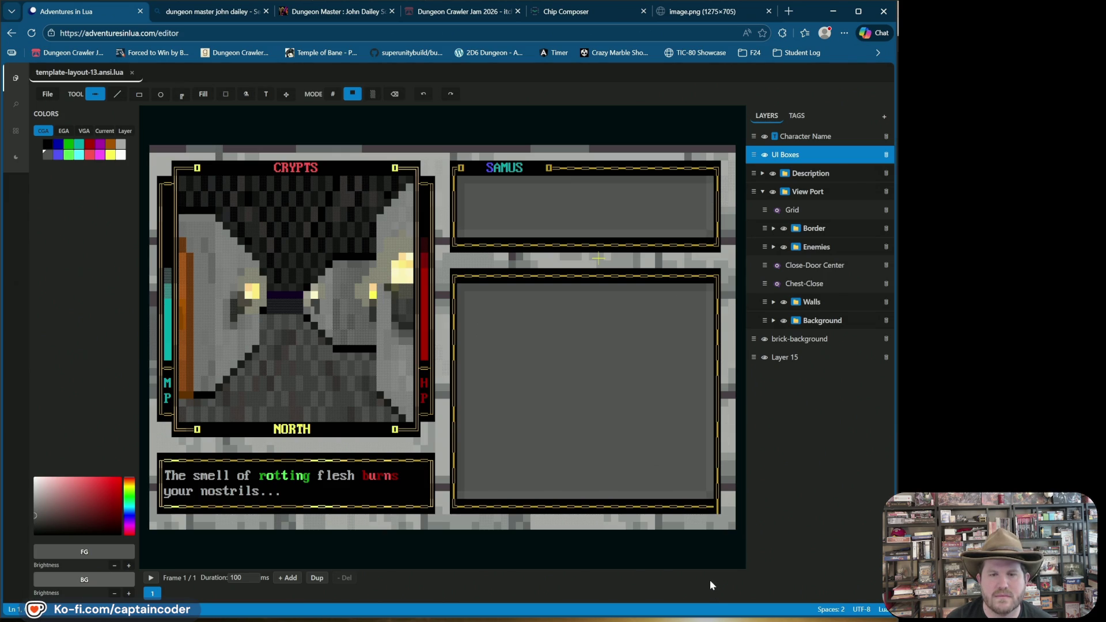
Leave annotation mode and show the UI Boxes layer's own palette of black, greys and gold
{"action": "left_click", "coordinate": [424, 97]}
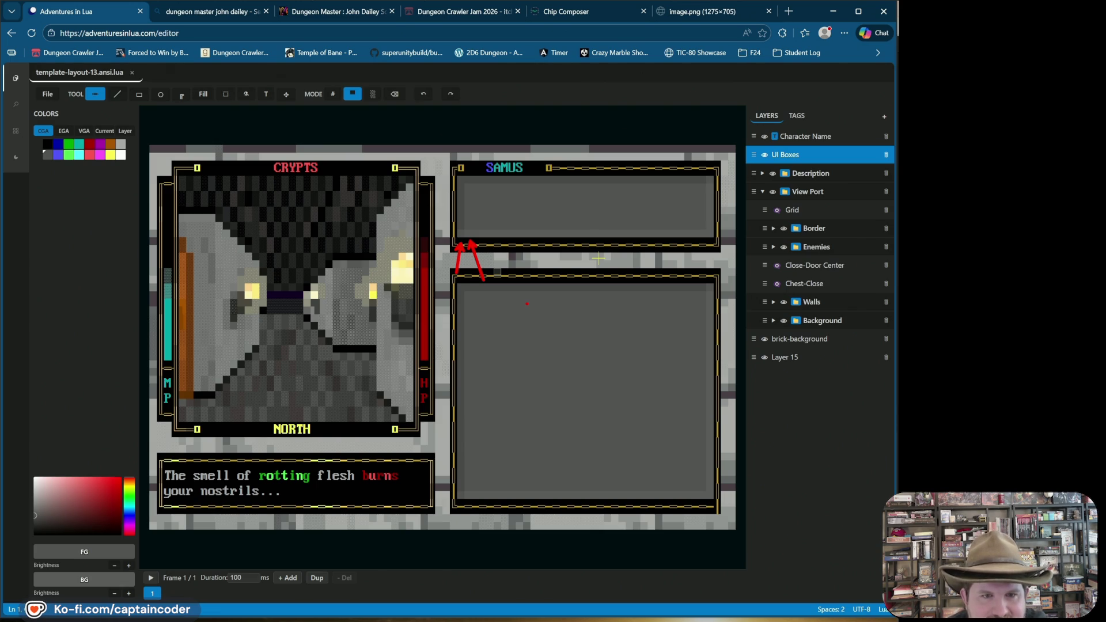
{"action": "key", "text": "Escape"}
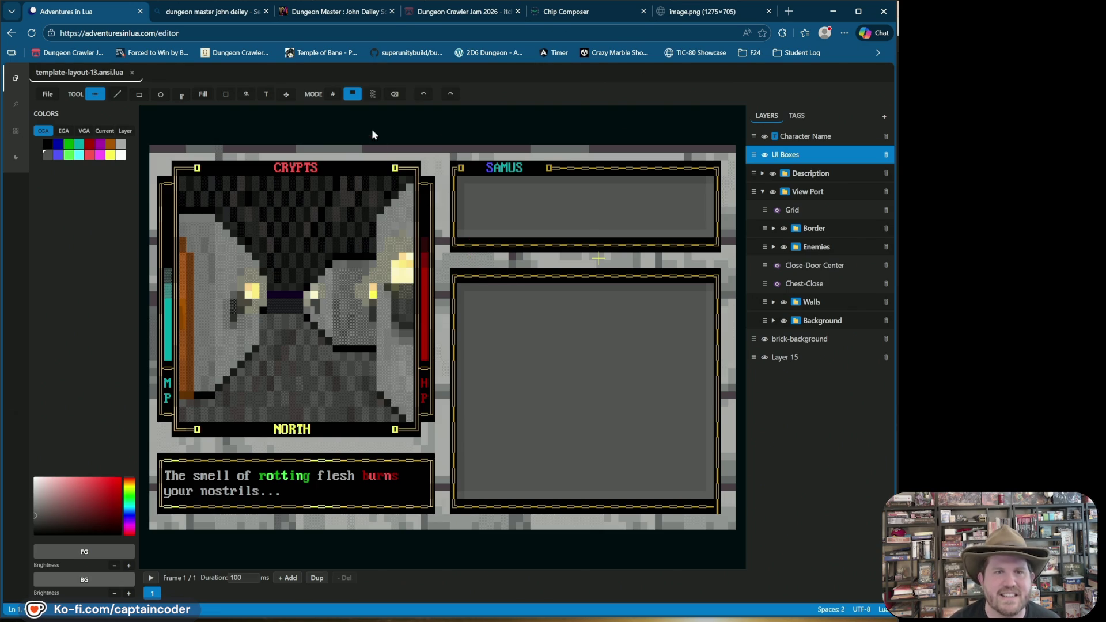
{"action": "left_click", "coordinate": [352, 93]}
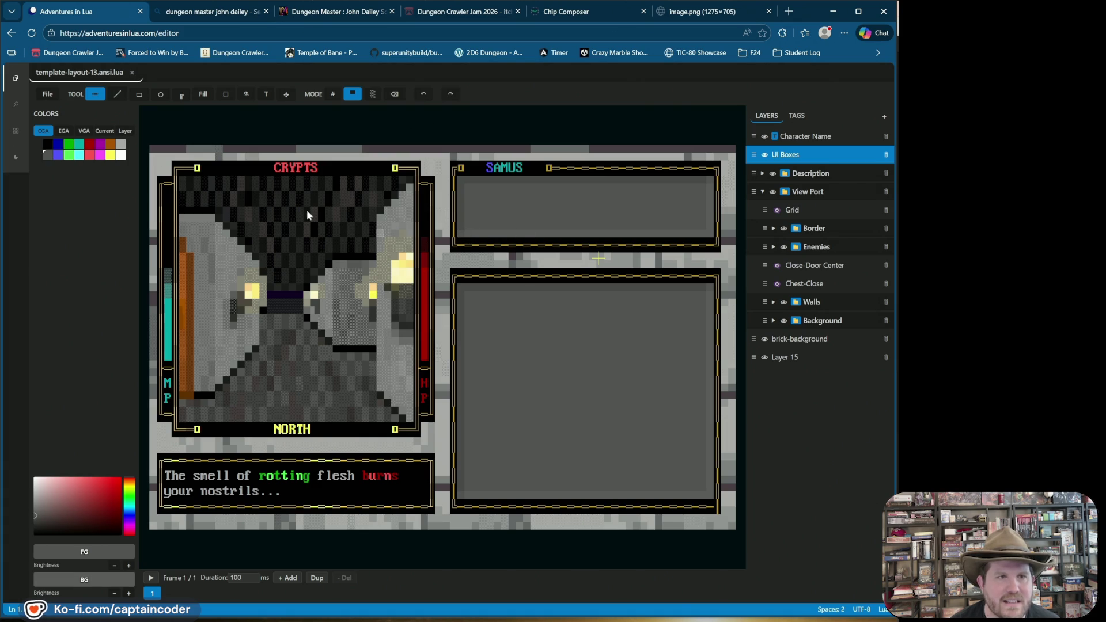
{"action": "left_click", "coordinate": [132, 132]}
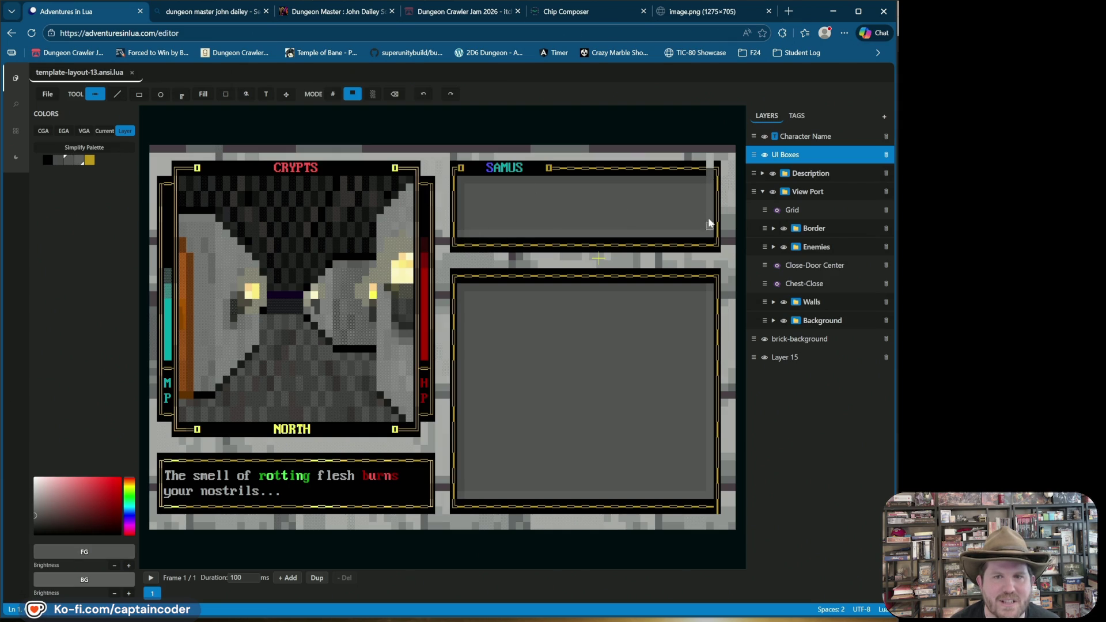
Undo the last edit, switch to # character mode and eyedrop the gold-on-black border colours
{"action": "left_click", "coordinate": [430, 97]}
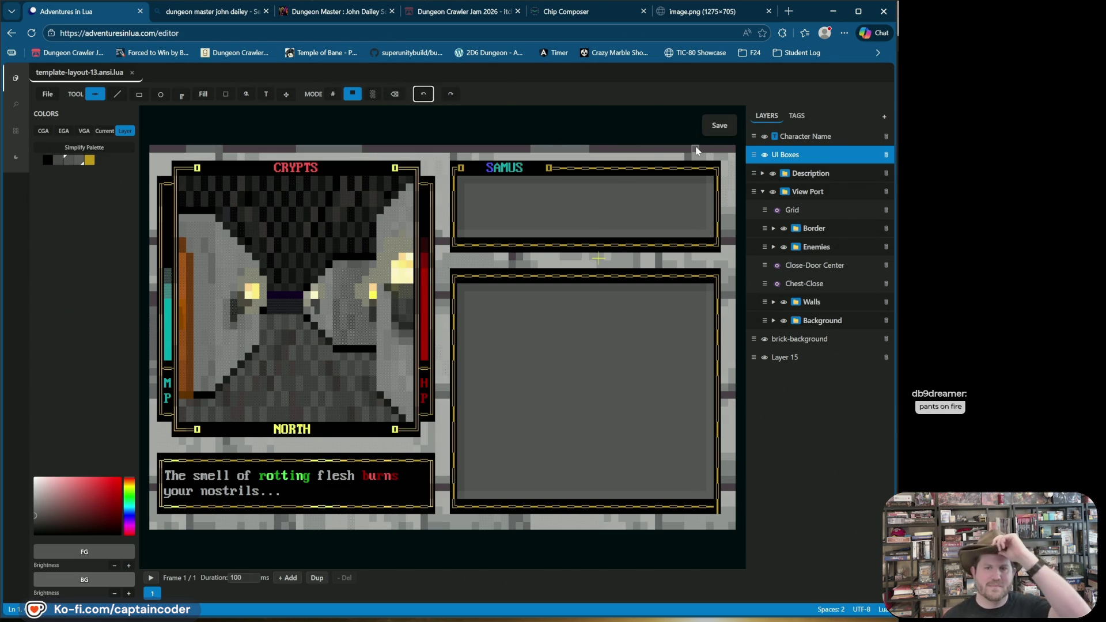
{"action": "left_click", "coordinate": [333, 94]}
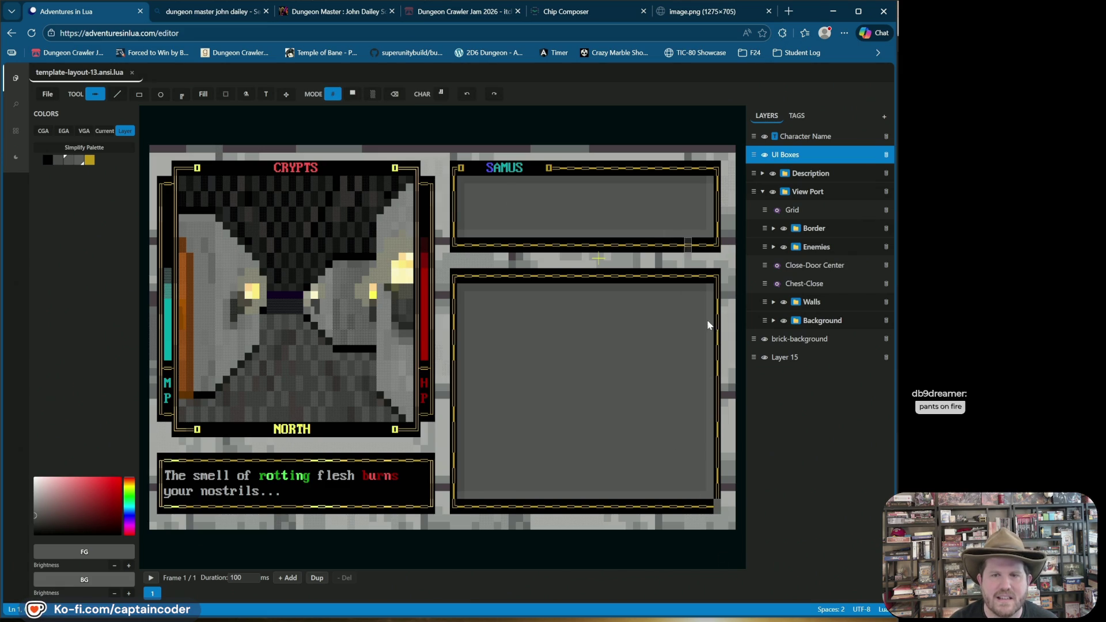
{"action": "left_click", "coordinate": [717, 495], "text": "alt"}
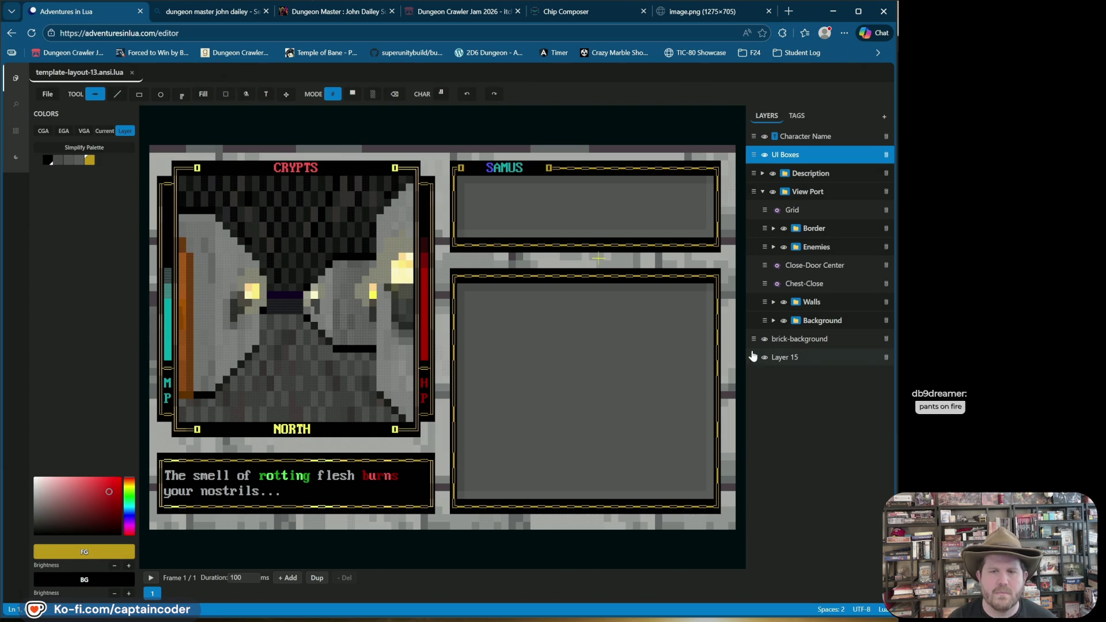
{"action": "left_click", "coordinate": [723, 491]}
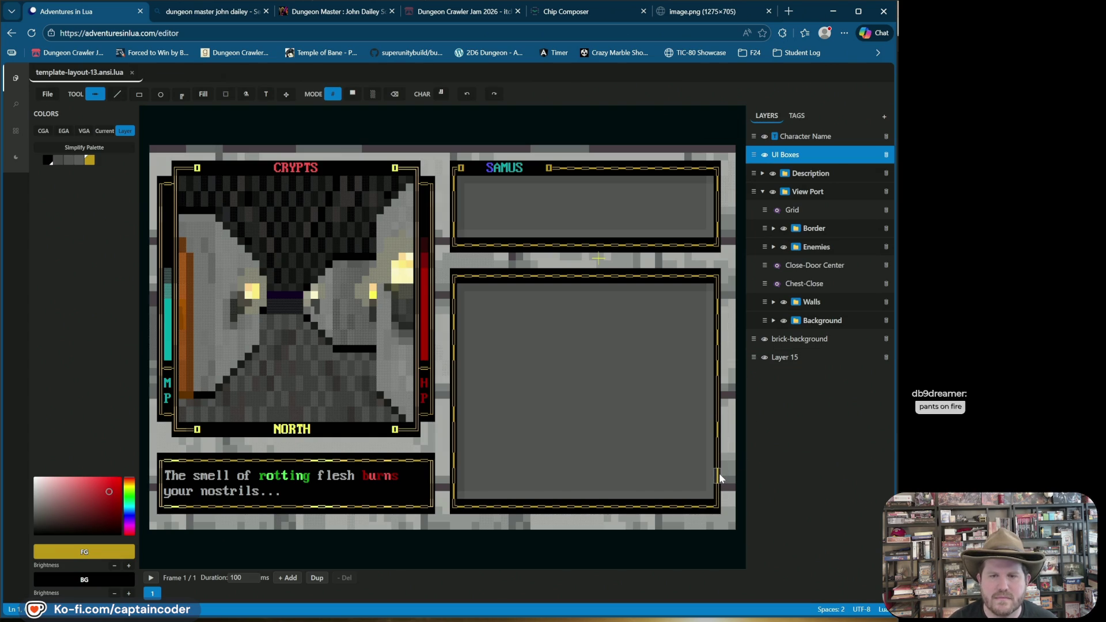
Draw a gold vertical line down the lower panel's right border using the thin bar glyph
{"action": "left_click_drag", "start_coordinate": [719, 483], "coordinate": [718, 502]}
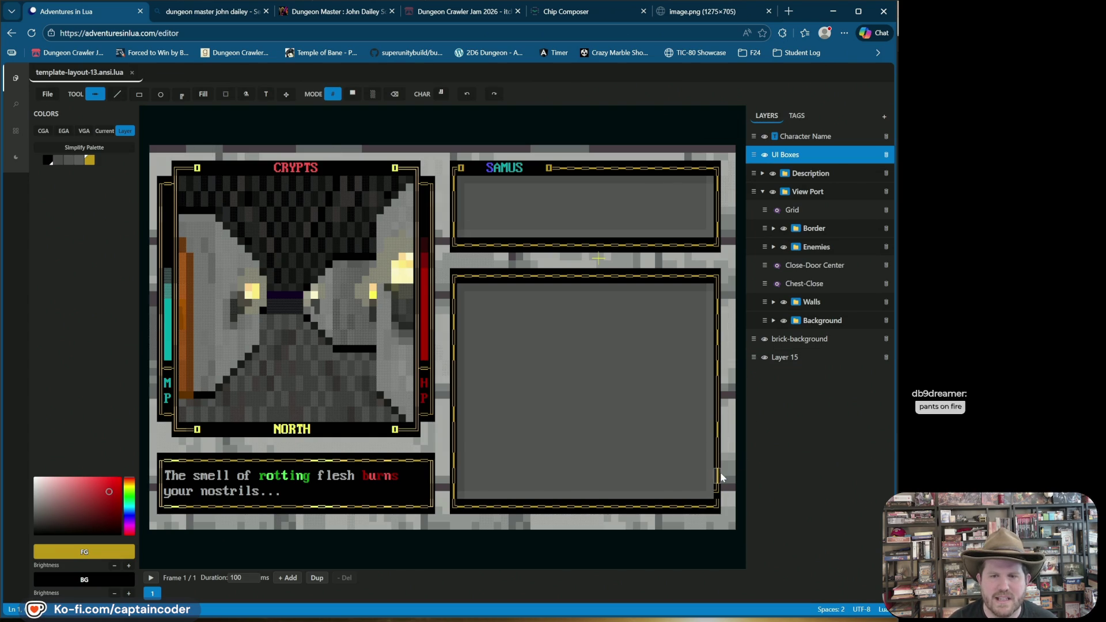
{"action": "right_click", "coordinate": [717, 490]}
{"action": "right_click", "coordinate": [720, 467]}
{"action": "right_click", "coordinate": [719, 467]}
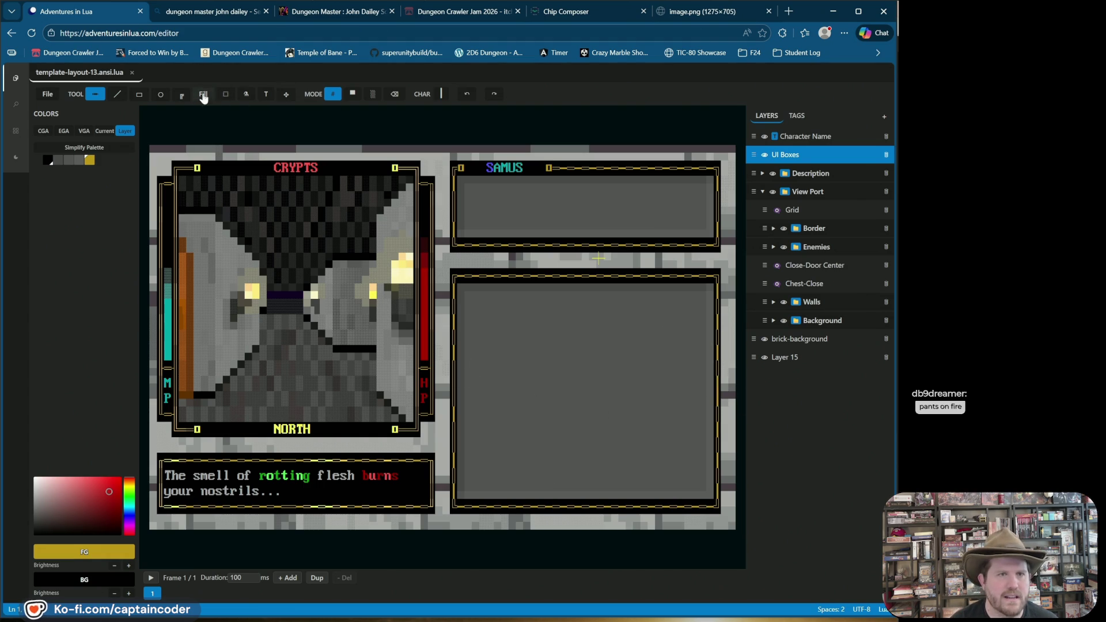
Copy the lower panel's right border column and place the copy on its left border
{"action": "left_click", "coordinate": [226, 94]}
{"action": "left_click_drag", "start_coordinate": [720, 287], "coordinate": [720, 500]}
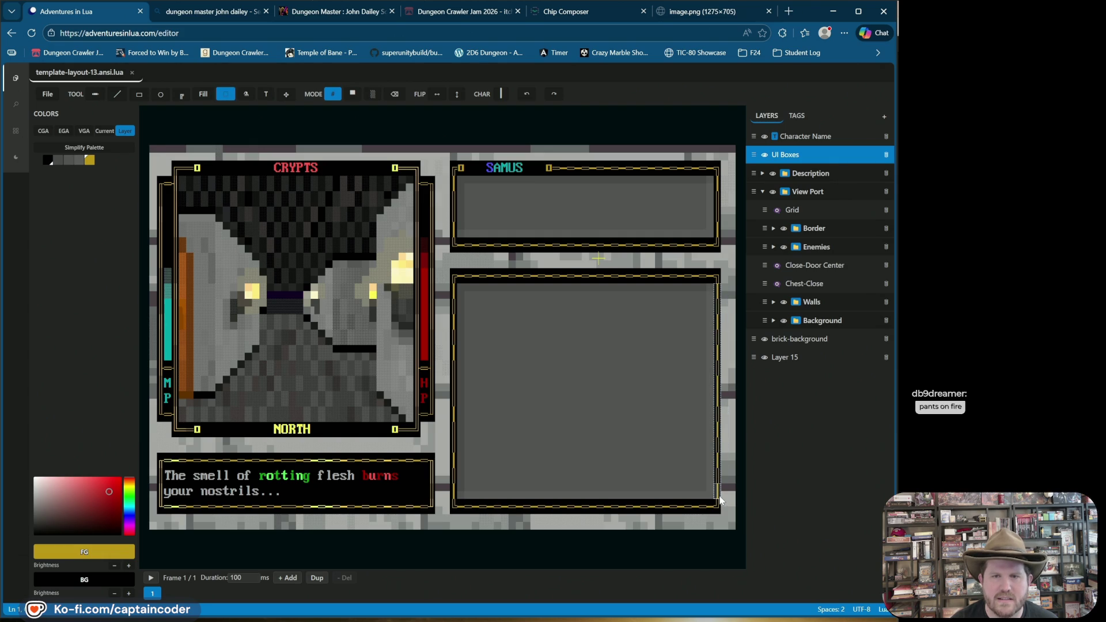
{"action": "key", "text": "ctrl+c"}
{"action": "key", "text": "ctrl+v"}
{"action": "left_click_drag", "start_coordinate": [154, 188], "coordinate": [168, 219]}
{"action": "left_click_drag", "start_coordinate": [243, 281], "coordinate": [452, 328]}
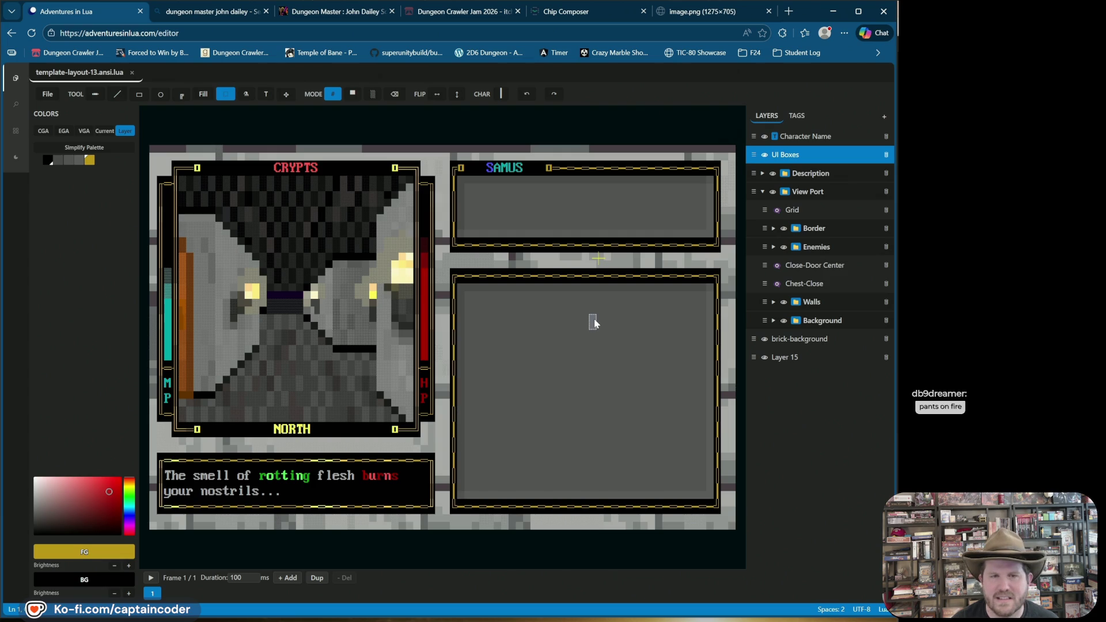
{"action": "left_click_drag", "start_coordinate": [594, 323], "coordinate": [598, 320]}
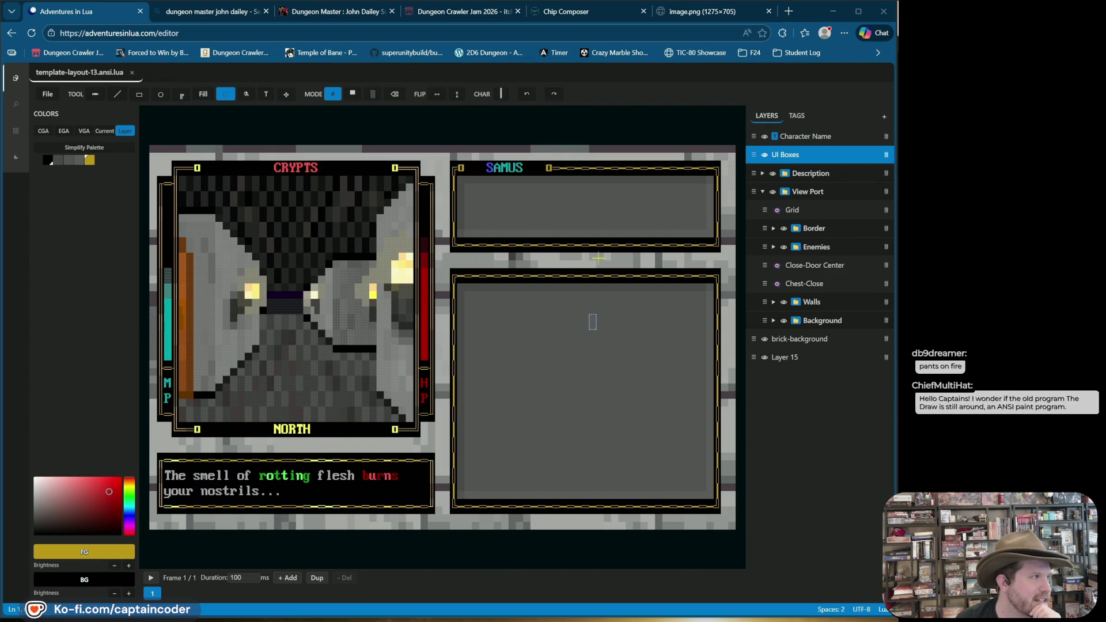
{"action": "left_click", "coordinate": [549, 72]}
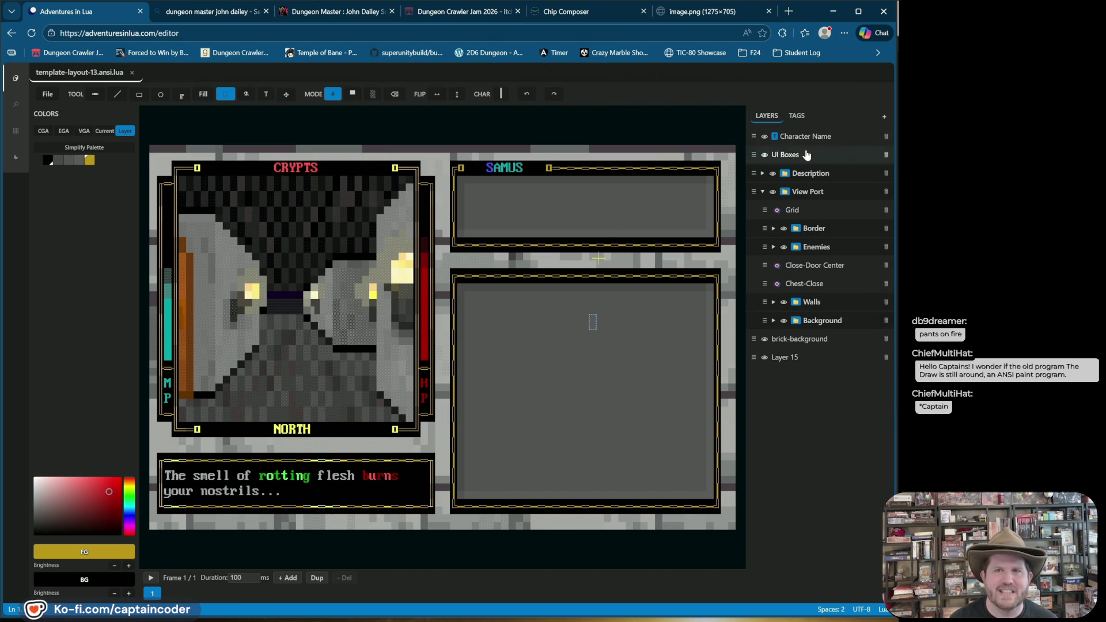
{"action": "left_click", "coordinate": [796, 116]}
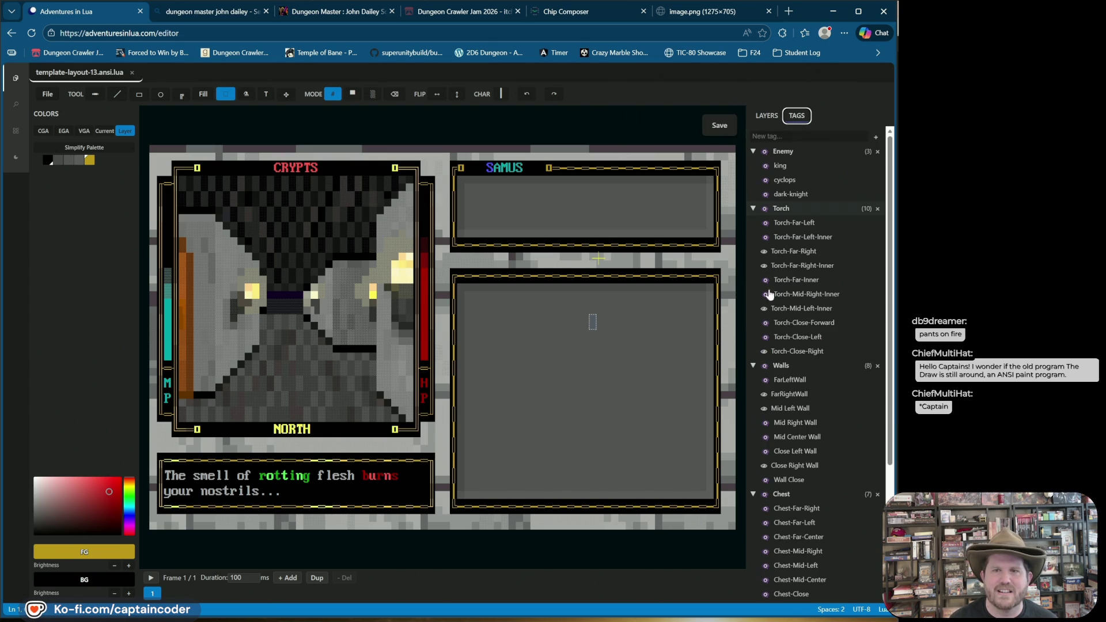
Collapse the Enemy and Torch groups with torches left hidden, and hide all Walls graphics
{"action": "left_click", "coordinate": [753, 151]}
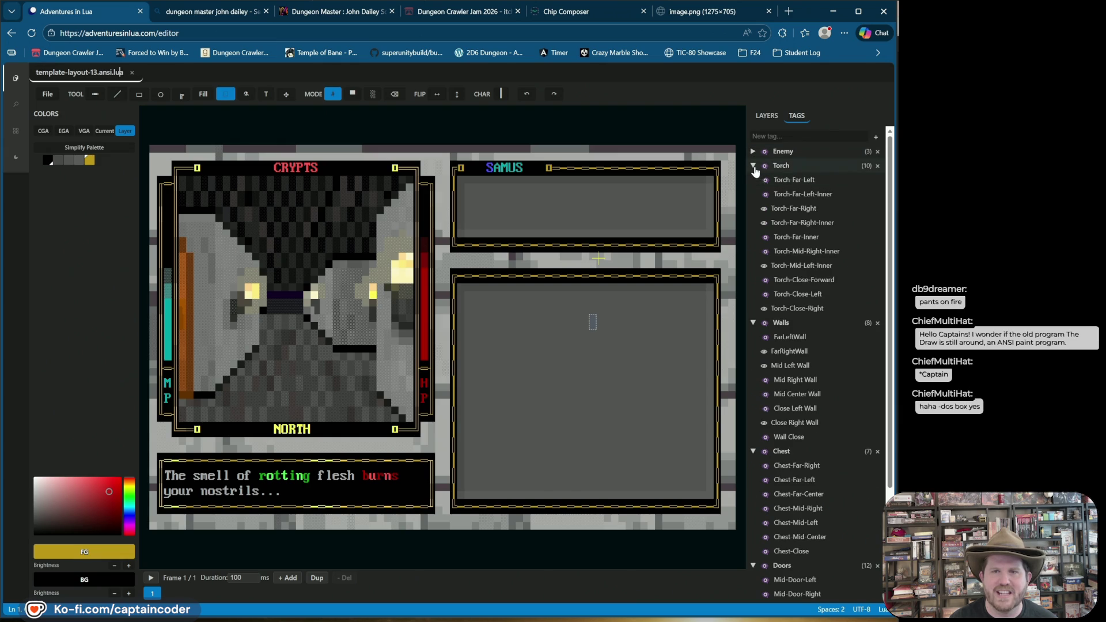
{"action": "left_click", "coordinate": [764, 166]}
{"action": "left_click", "coordinate": [764, 166]}
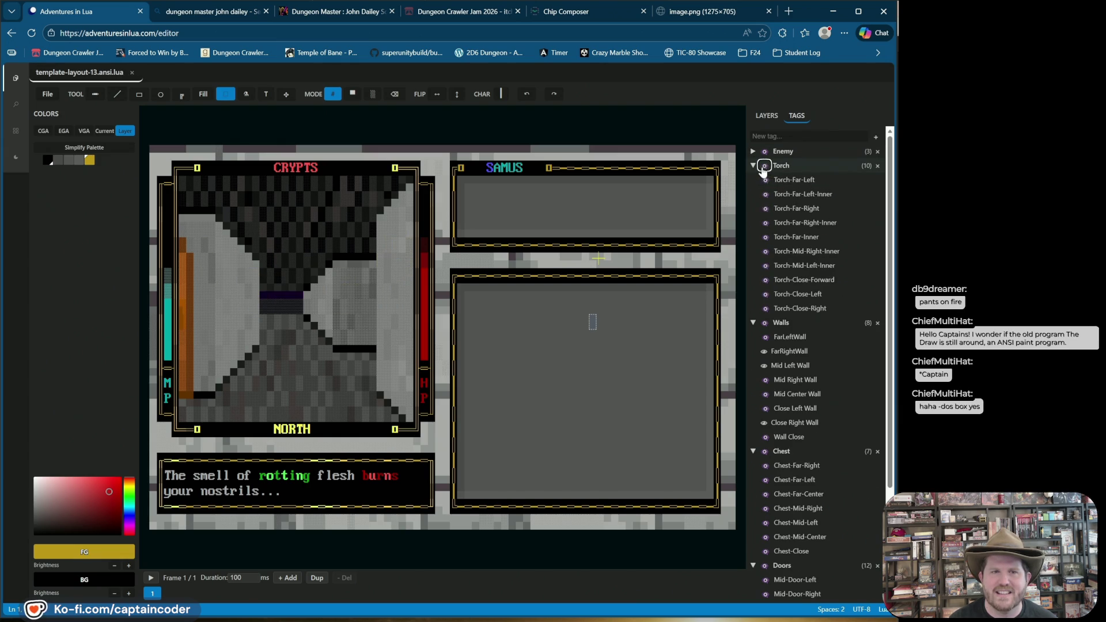
{"action": "left_click", "coordinate": [752, 166]}
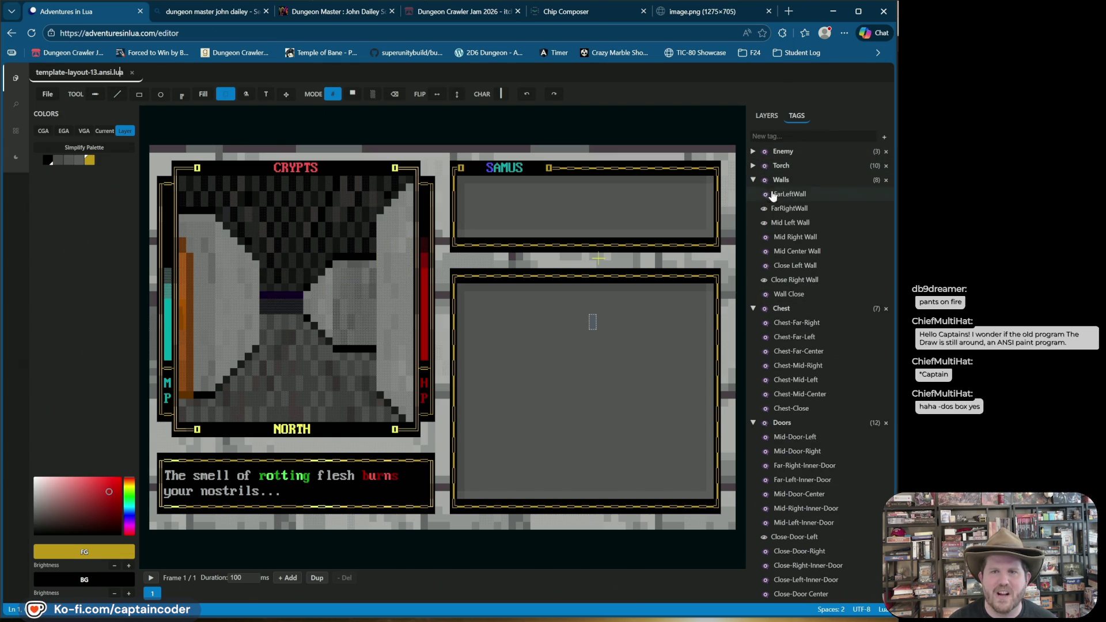
{"action": "left_click", "coordinate": [764, 180]}
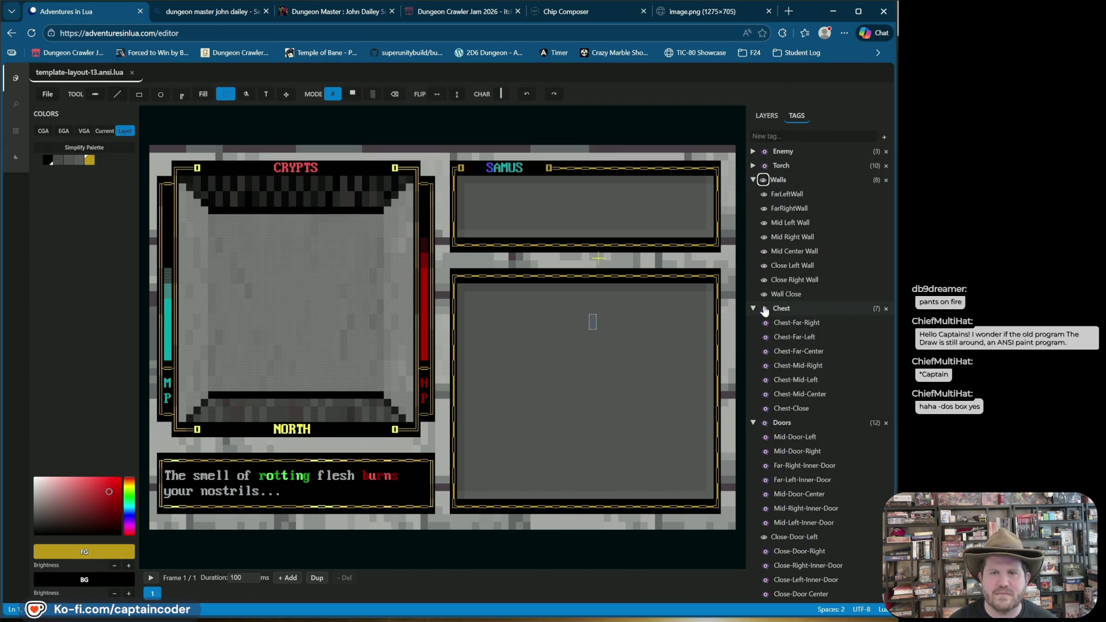
Expand the Doors tag group and make all doors visible
{"action": "double_click", "coordinate": [764, 429]}
{"action": "left_click", "coordinate": [754, 424]}
{"action": "left_click", "coordinate": [753, 425]}
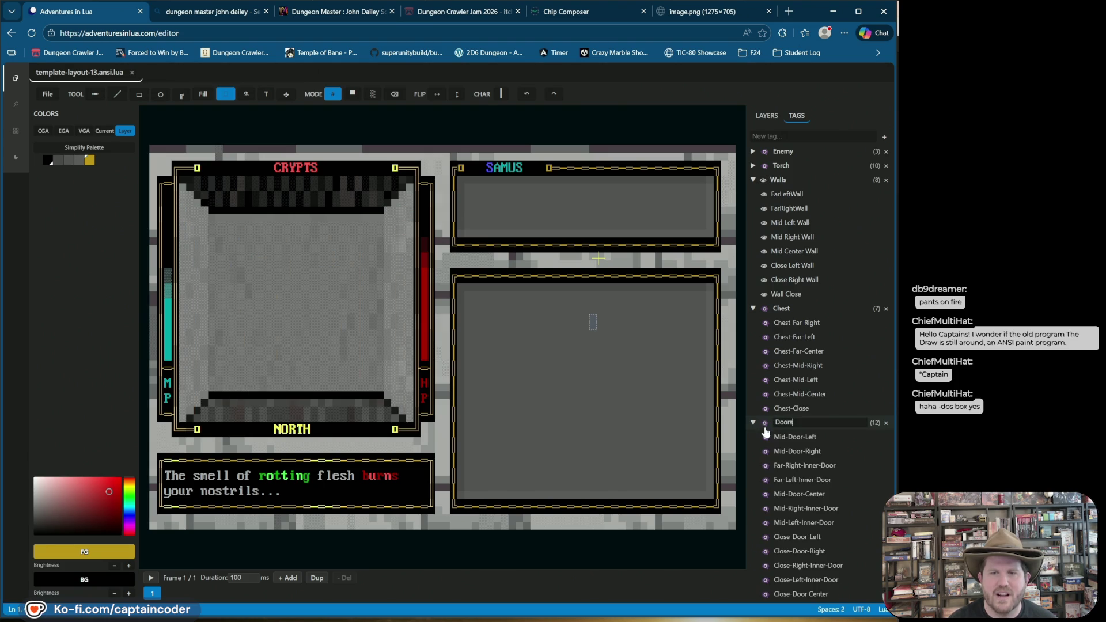
{"action": "left_click", "coordinate": [763, 423]}
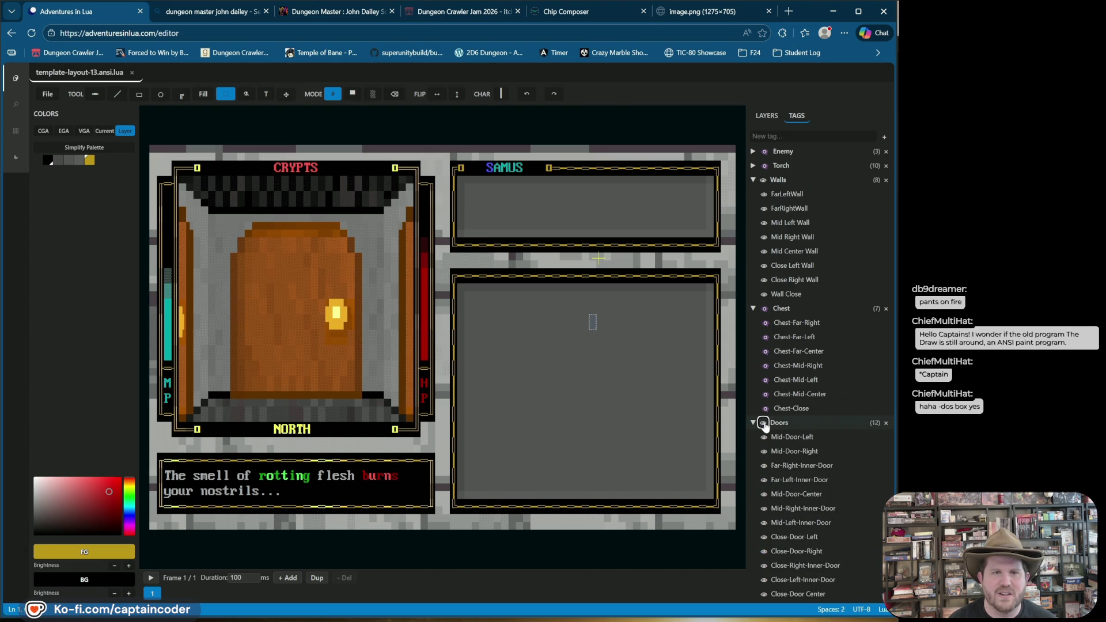
Hide the close and mid-center doors and walls, keeping the Close Left and Right Walls shown
{"action": "left_click", "coordinate": [765, 294]}
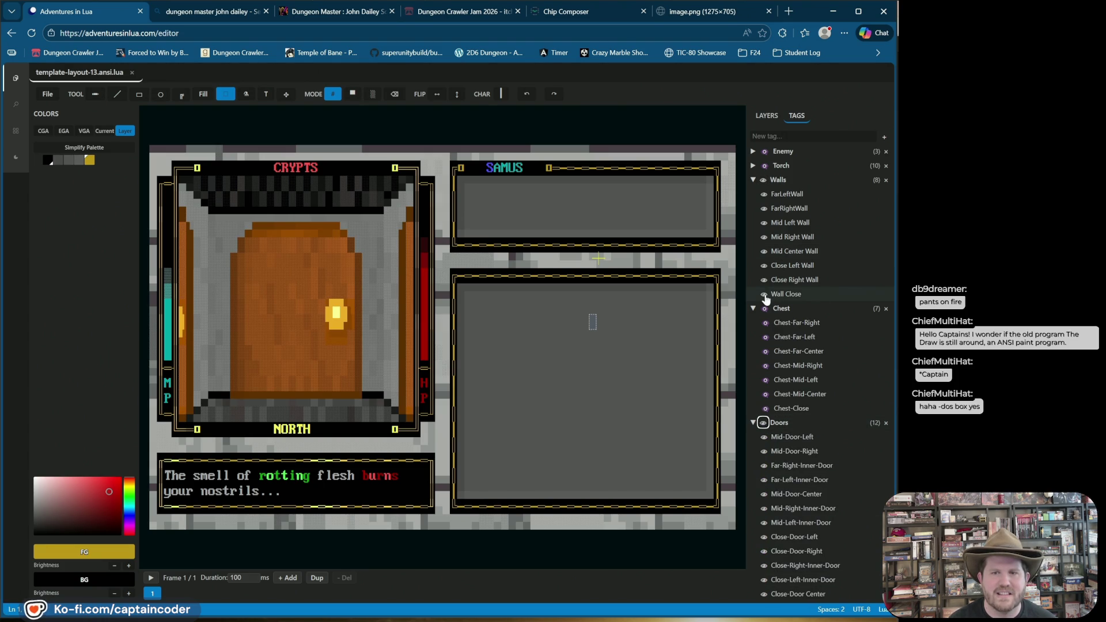
{"action": "left_click", "coordinate": [765, 594]}
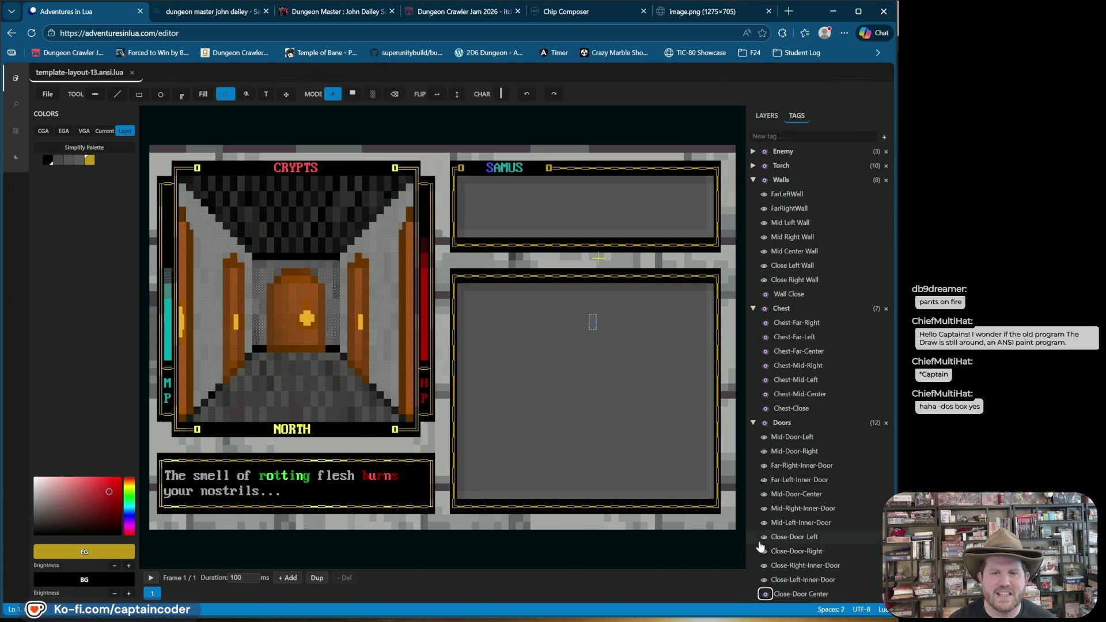
{"action": "left_click", "coordinate": [765, 494]}
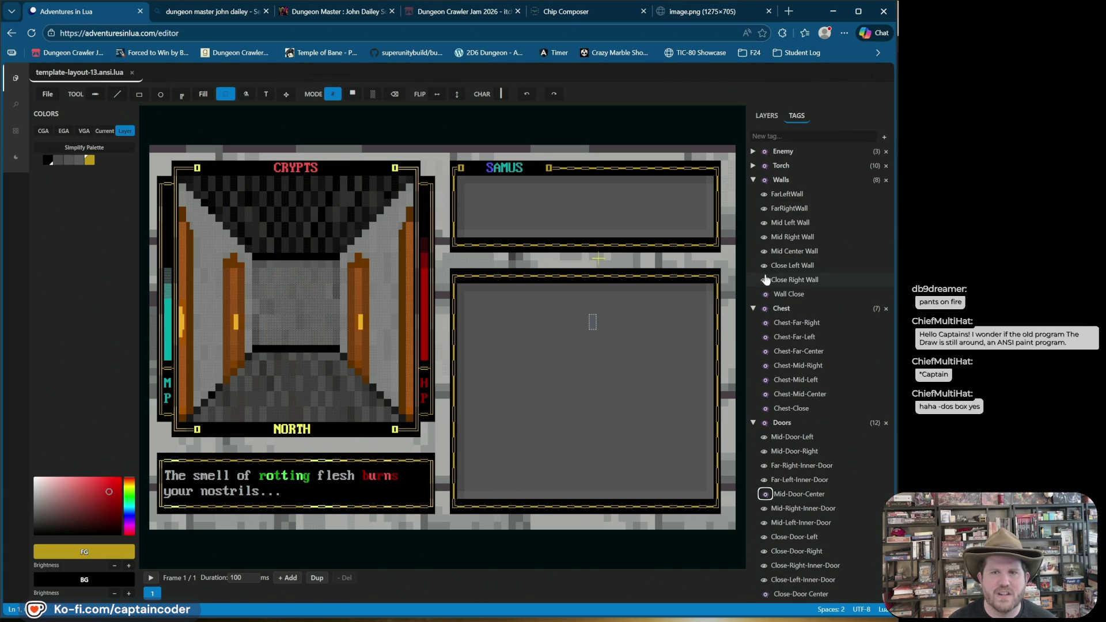
{"action": "left_click", "coordinate": [764, 251]}
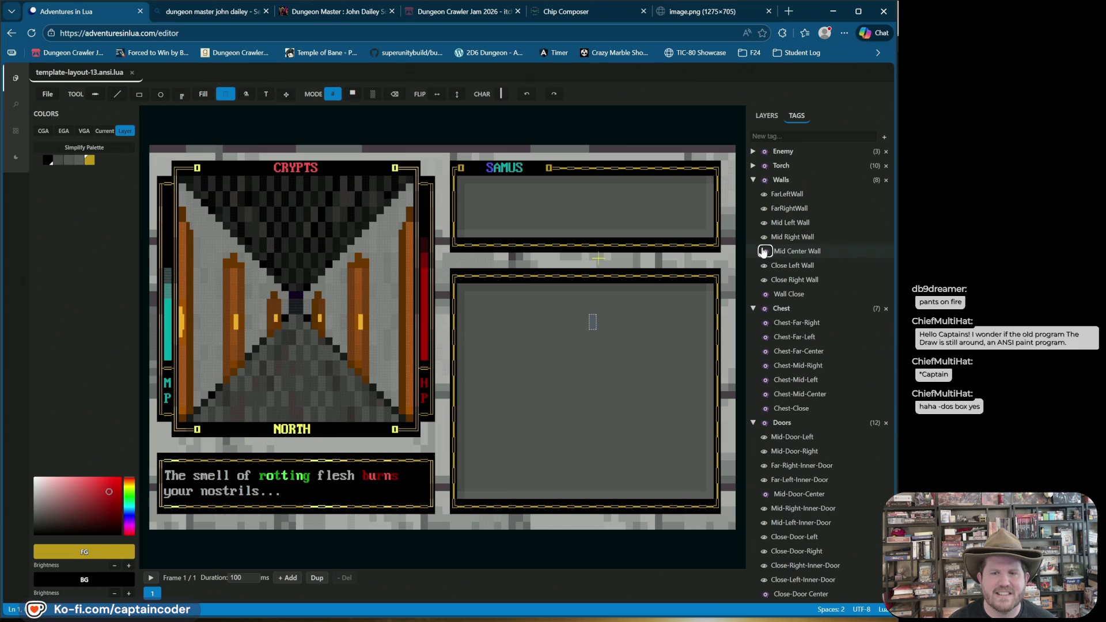
{"action": "left_click", "coordinate": [764, 580]}
{"action": "left_click", "coordinate": [764, 565]}
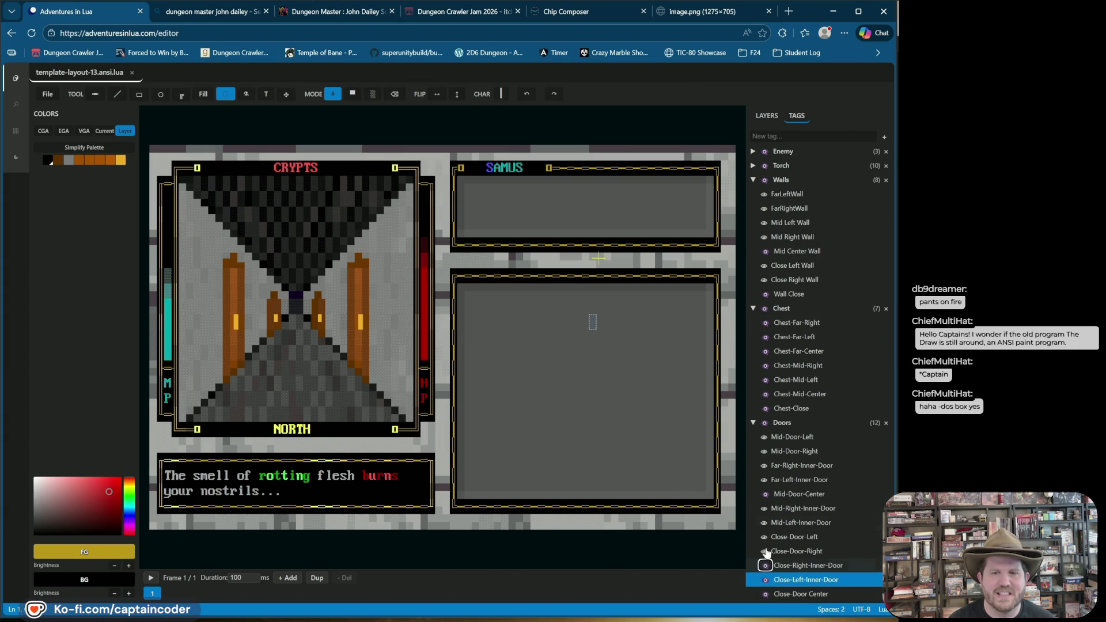
{"action": "left_click", "coordinate": [765, 280]}
{"action": "left_click", "coordinate": [764, 266]}
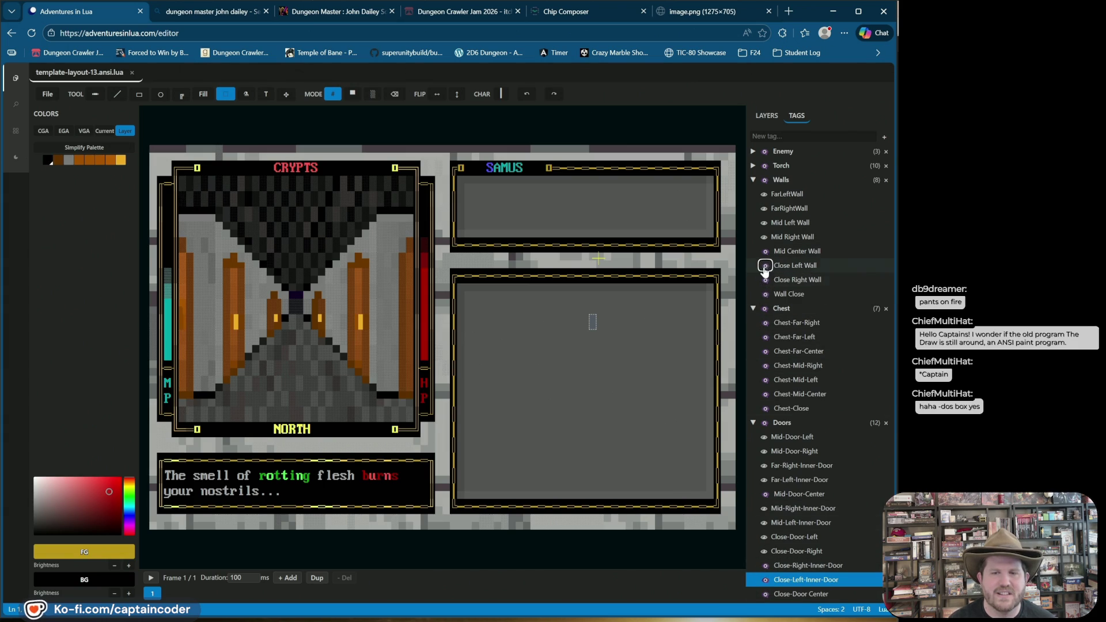
{"action": "left_click", "coordinate": [764, 551]}
{"action": "left_click", "coordinate": [764, 536]}
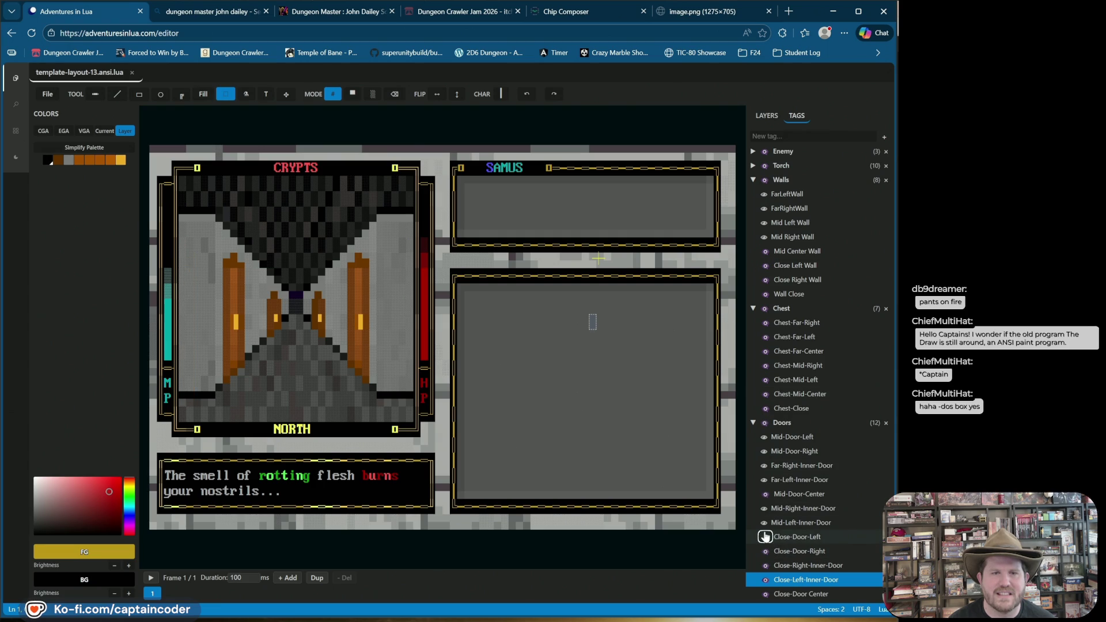
Hide the mid walls and remaining inner and mid doors, then toggle all doors on and off
{"action": "left_click", "coordinate": [764, 236]}
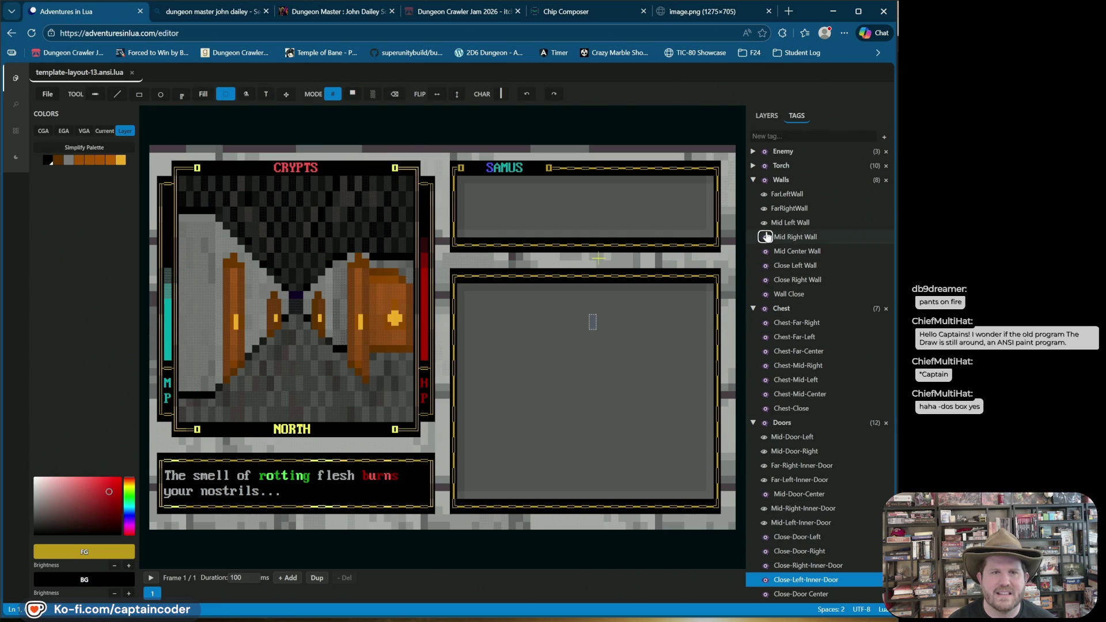
{"action": "left_click", "coordinate": [764, 222]}
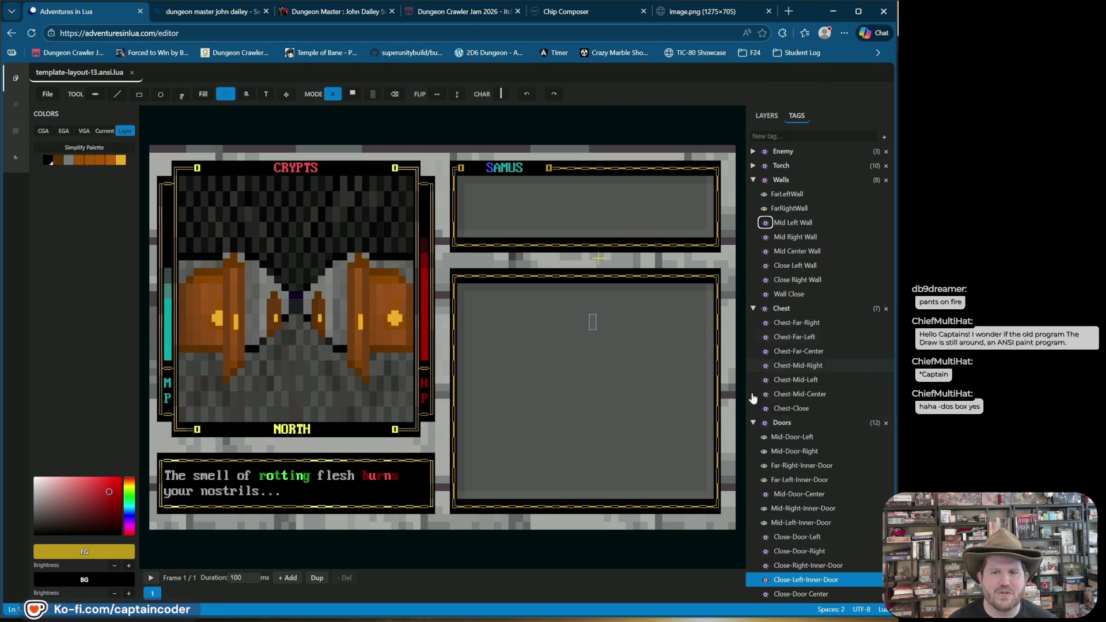
{"action": "left_click", "coordinate": [764, 522]}
{"action": "left_click", "coordinate": [765, 508]}
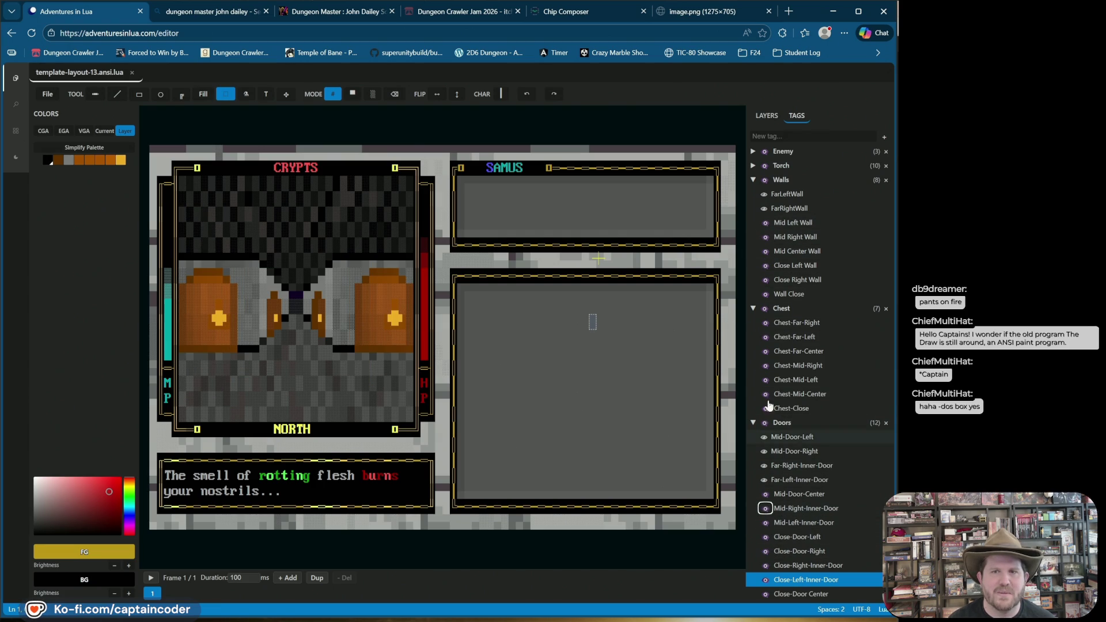
{"action": "left_click", "coordinate": [764, 209]}
{"action": "left_click", "coordinate": [764, 209]}
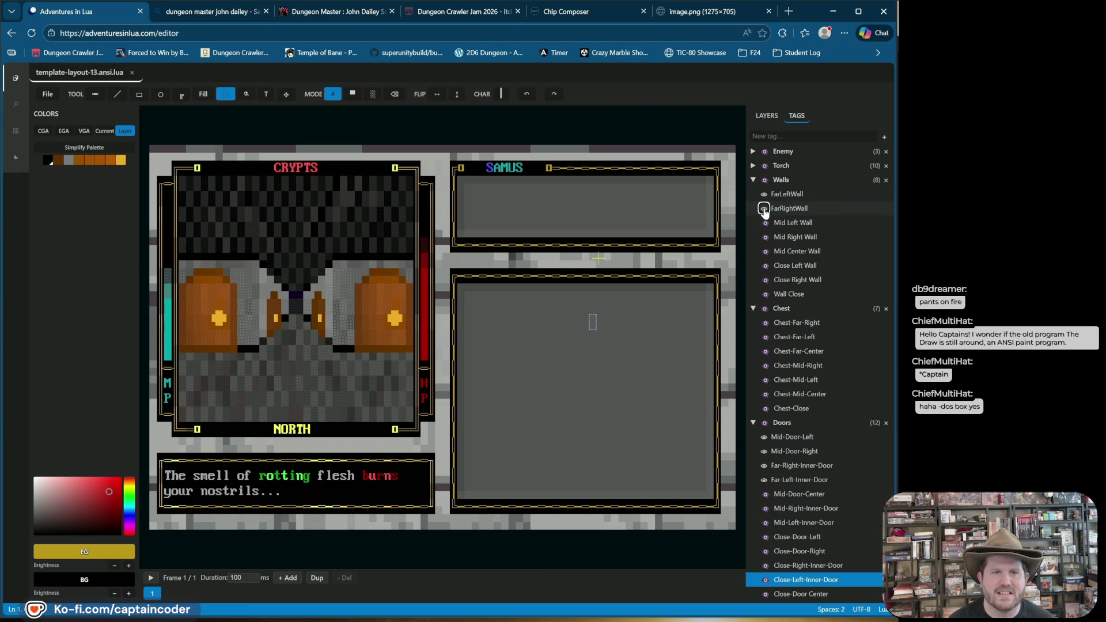
{"action": "left_click", "coordinate": [764, 480]}
{"action": "left_click", "coordinate": [764, 466]}
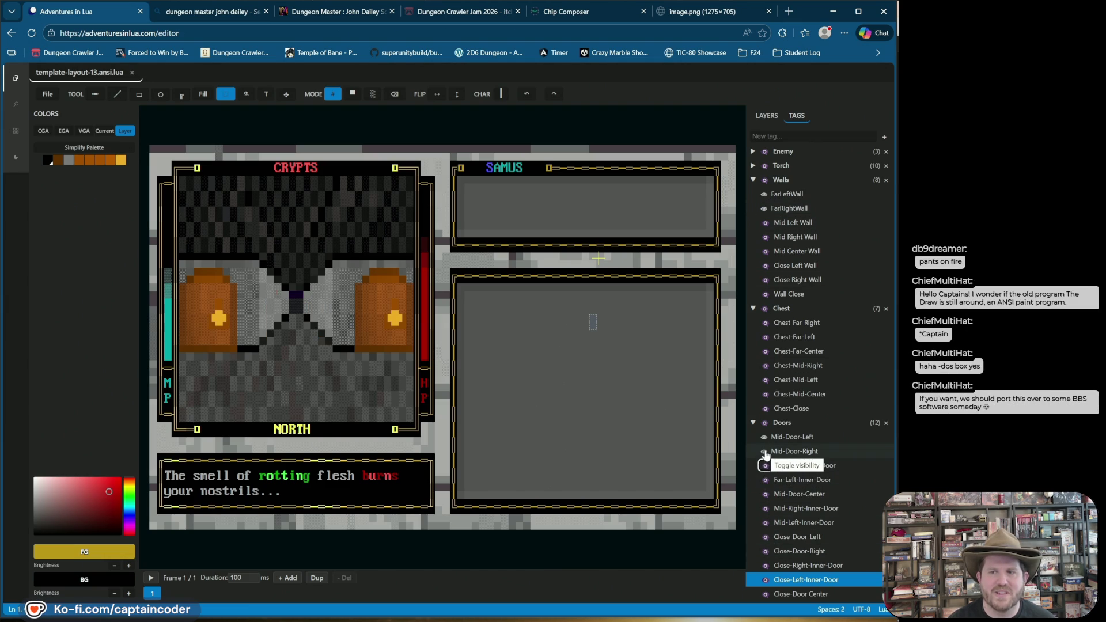
{"action": "left_click", "coordinate": [765, 452]}
{"action": "left_click", "coordinate": [793, 437]}
{"action": "left_click", "coordinate": [764, 436]}
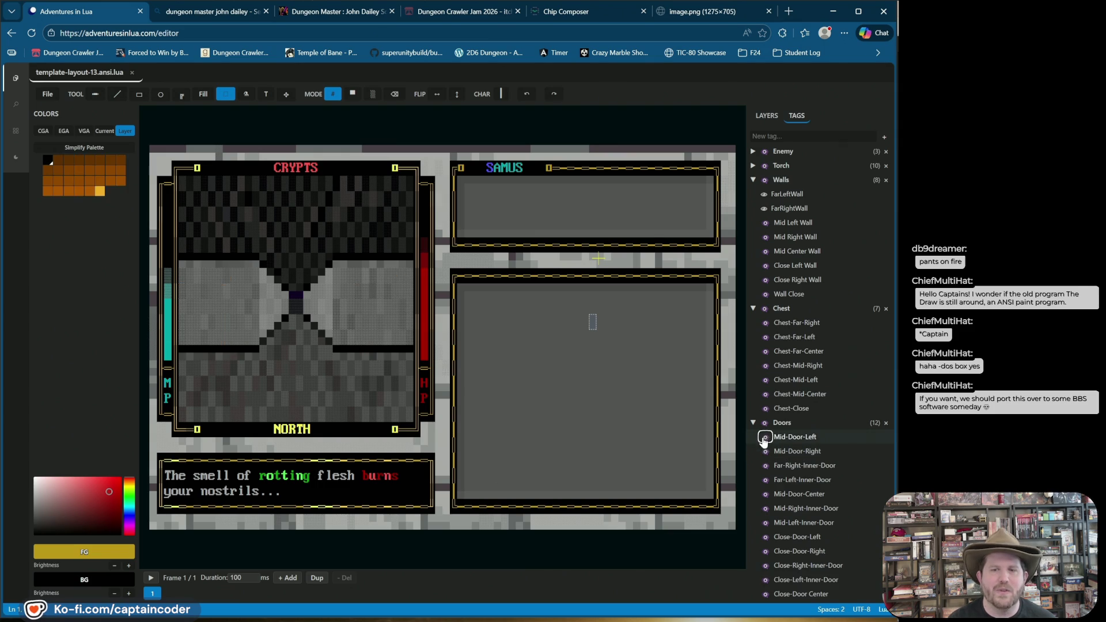
{"action": "left_click", "coordinate": [765, 423]}
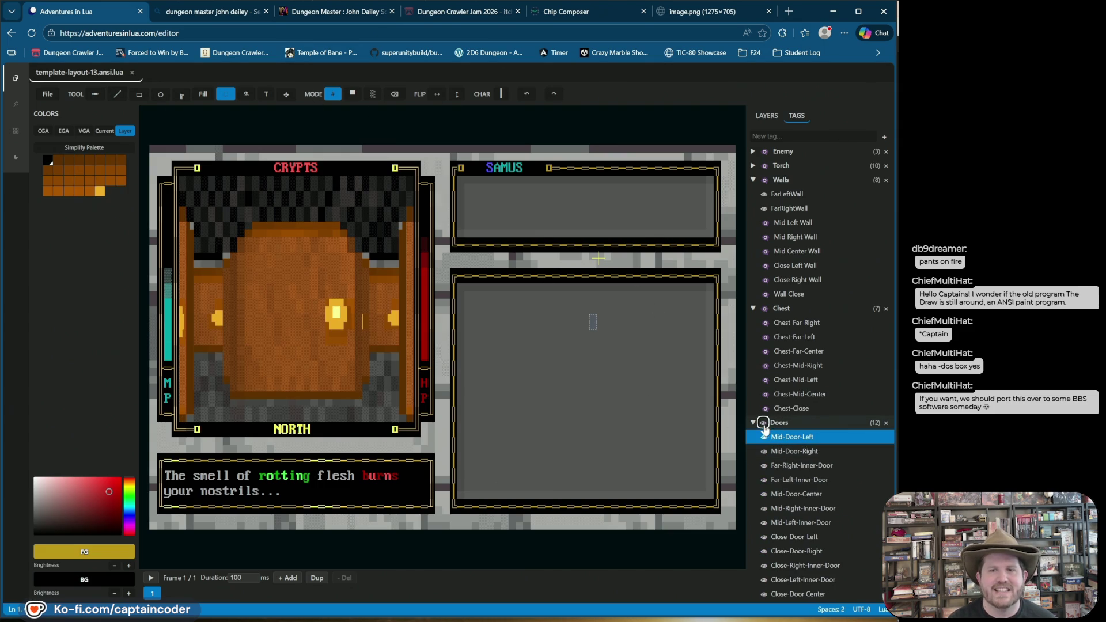
{"action": "left_click", "coordinate": [763, 423]}
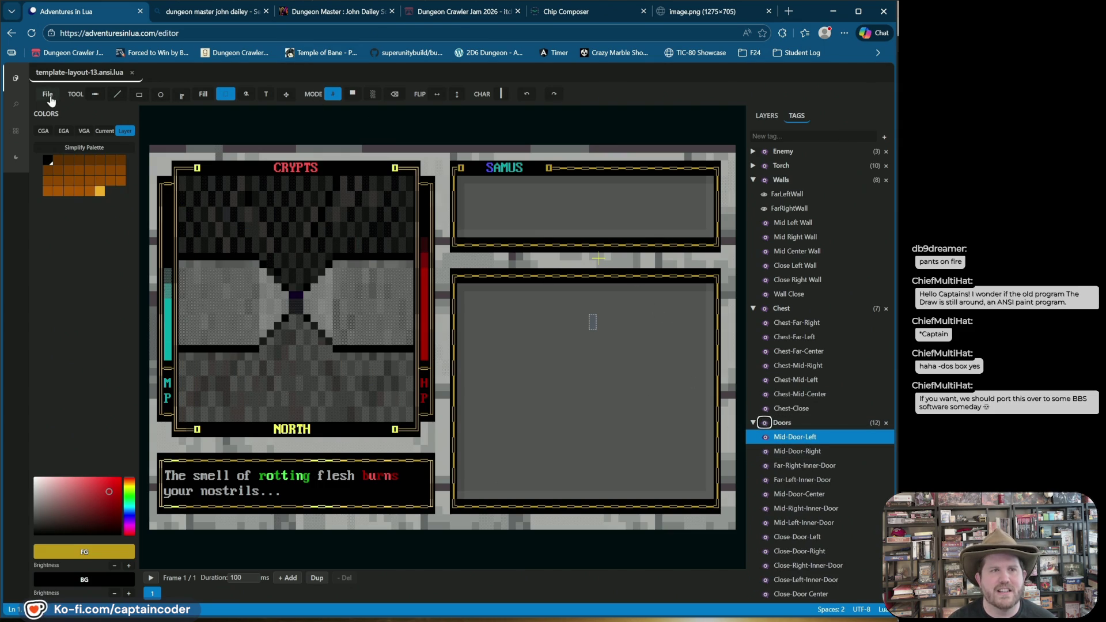
{"action": "left_click", "coordinate": [48, 94]}
{"action": "left_click", "coordinate": [410, 376]}
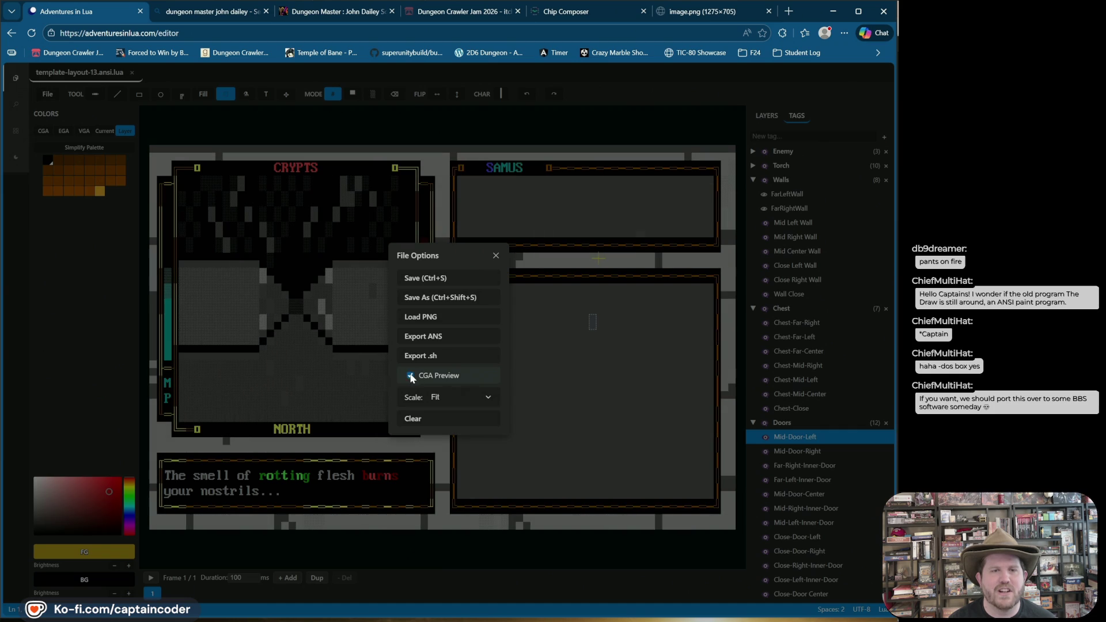
{"action": "left_click", "coordinate": [527, 139]}
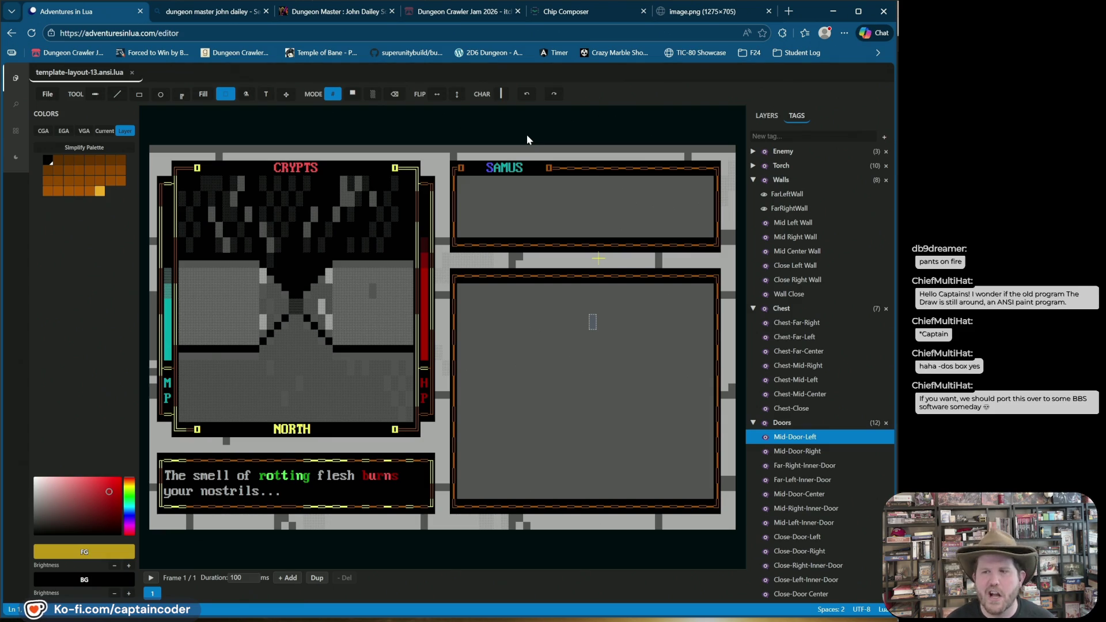
{"action": "left_click", "coordinate": [48, 95]}
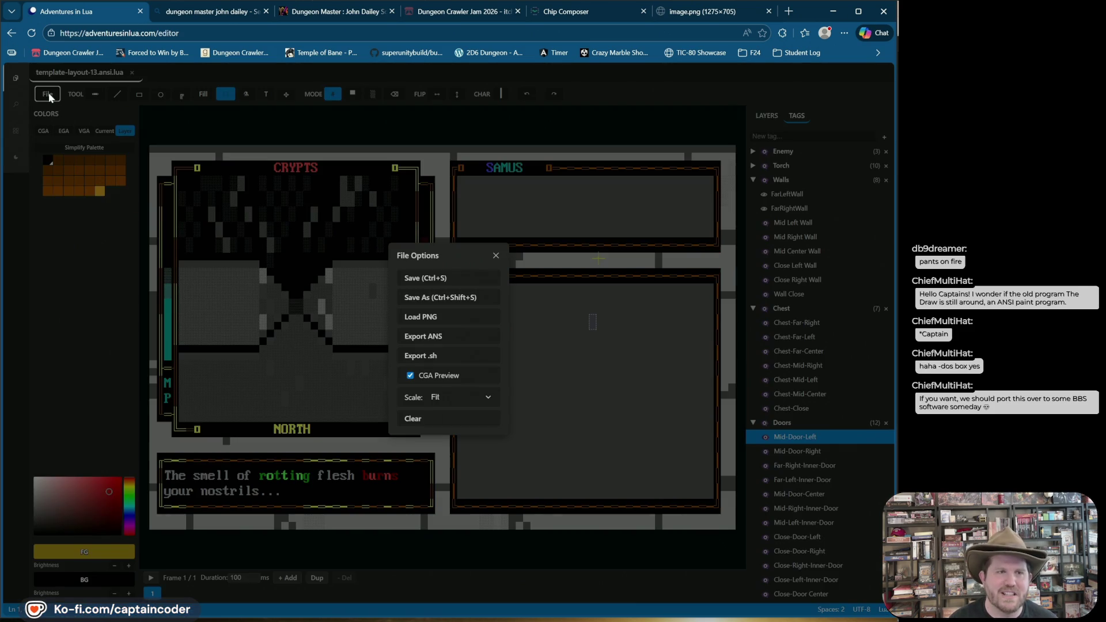
{"action": "left_click", "coordinate": [534, 123]}
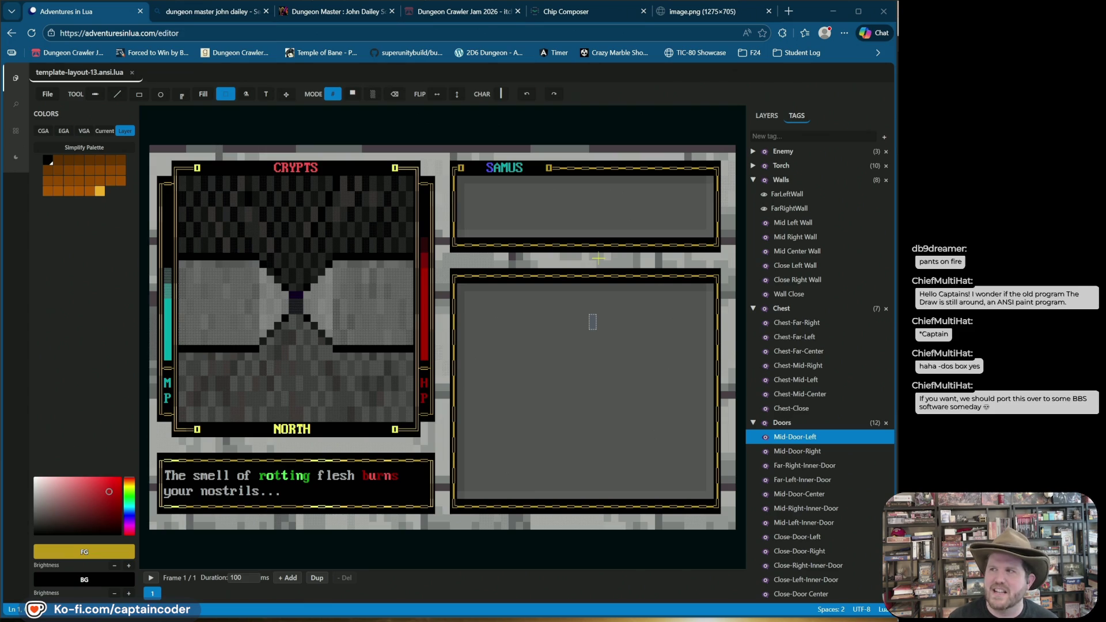
{"action": "left_click_drag", "start_coordinate": [895, 102], "coordinate": [520, 102]}
Rerun the dungeon script to render the crypt screen, then close the Git Bash terminal
{"action": "key", "text": "Up"}
{"action": "key", "text": "Return"}
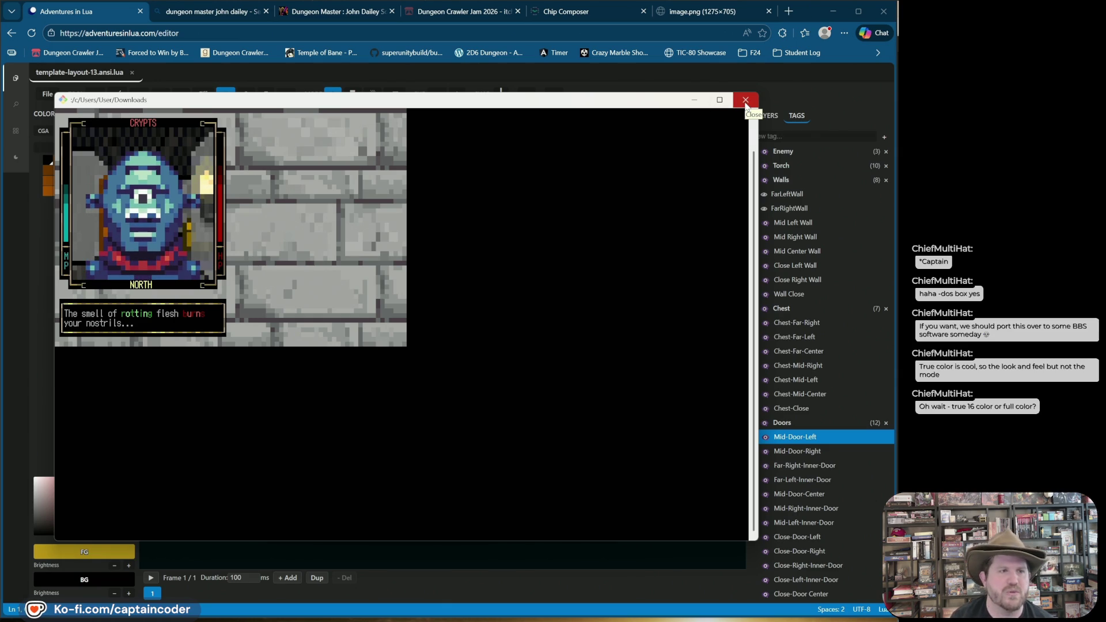
{"action": "left_click", "coordinate": [745, 101]}
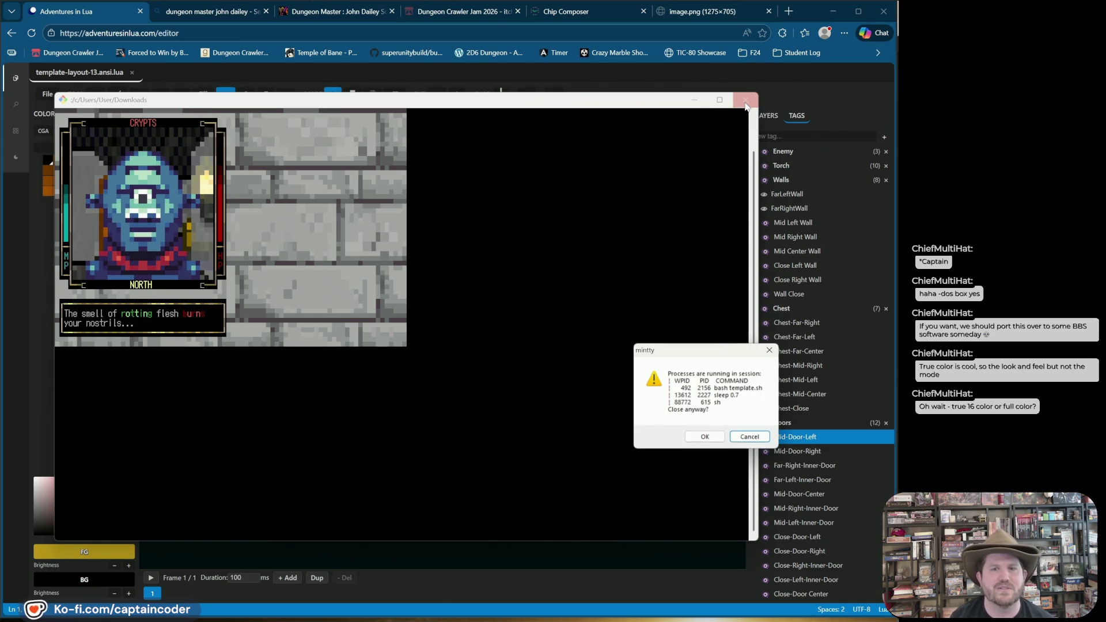
{"action": "left_click", "coordinate": [704, 437]}
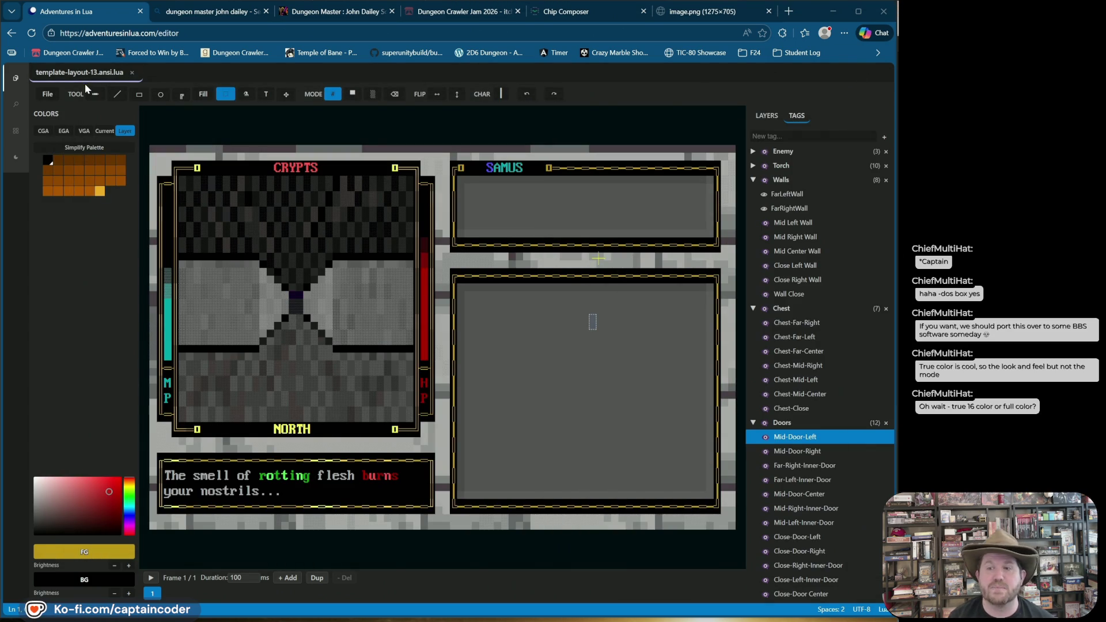
Dismiss the File options unchanged and collapse the Walls group above Chest and Doors
{"action": "left_click", "coordinate": [46, 96]}
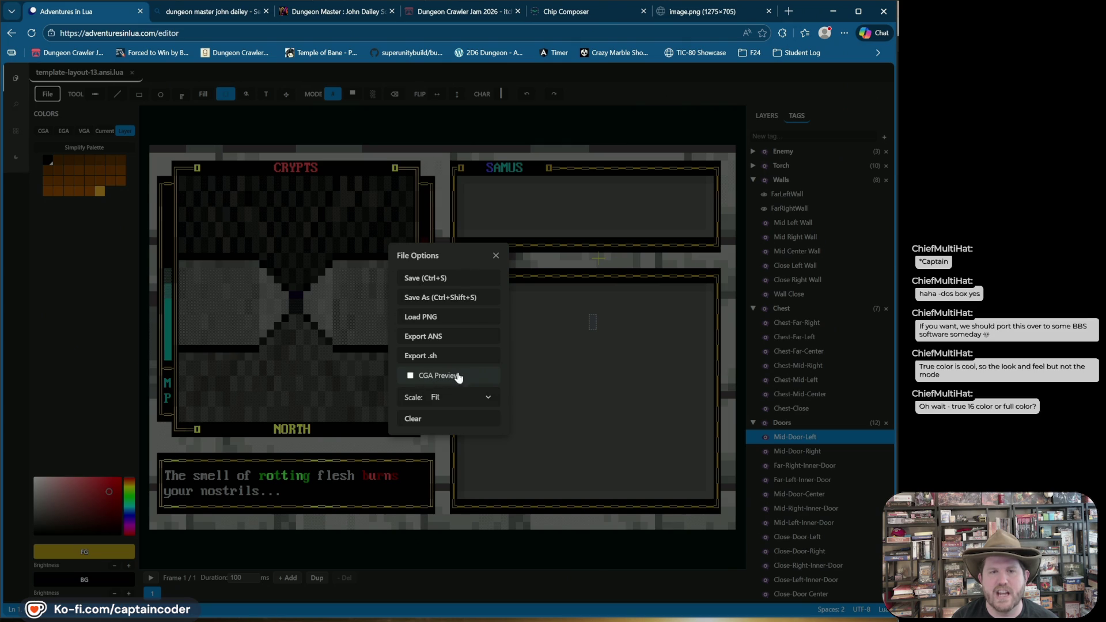
{"action": "left_click", "coordinate": [532, 103]}
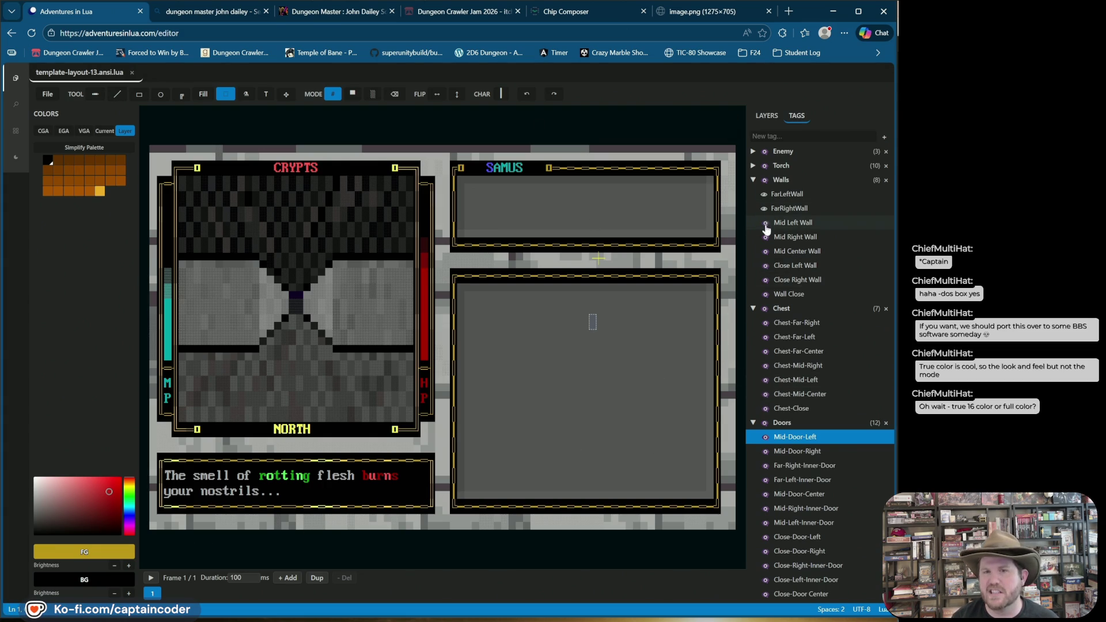
{"action": "left_click", "coordinate": [753, 180]}
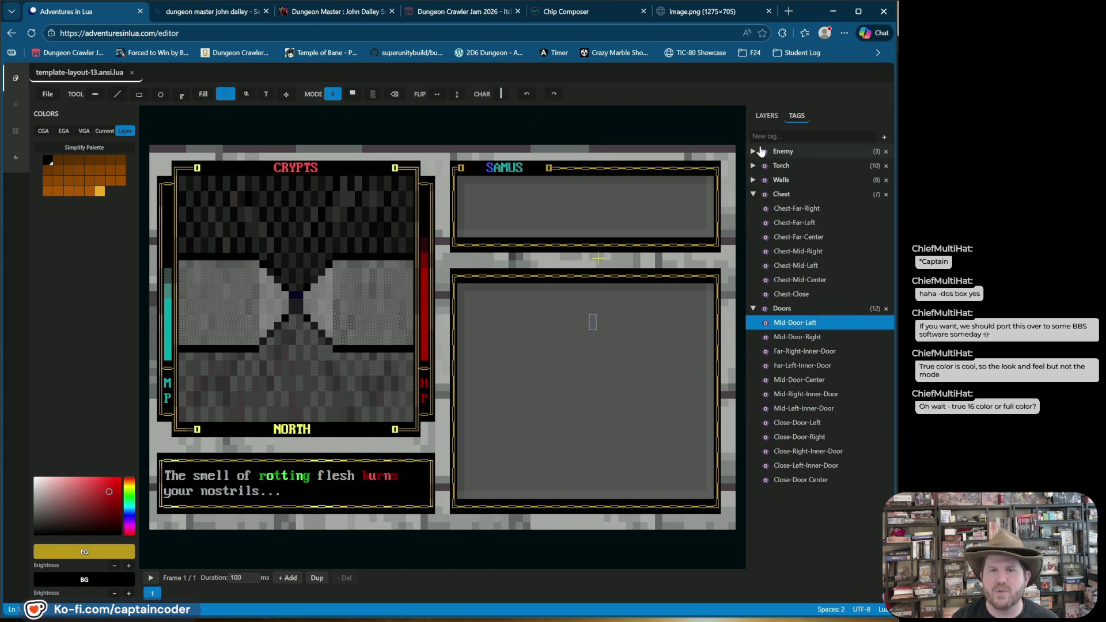
Show the cyclops enemy layer, start the animation and toggle the Close-Door Center layer
{"action": "left_click", "coordinate": [752, 152]}
{"action": "left_click", "coordinate": [765, 180]}
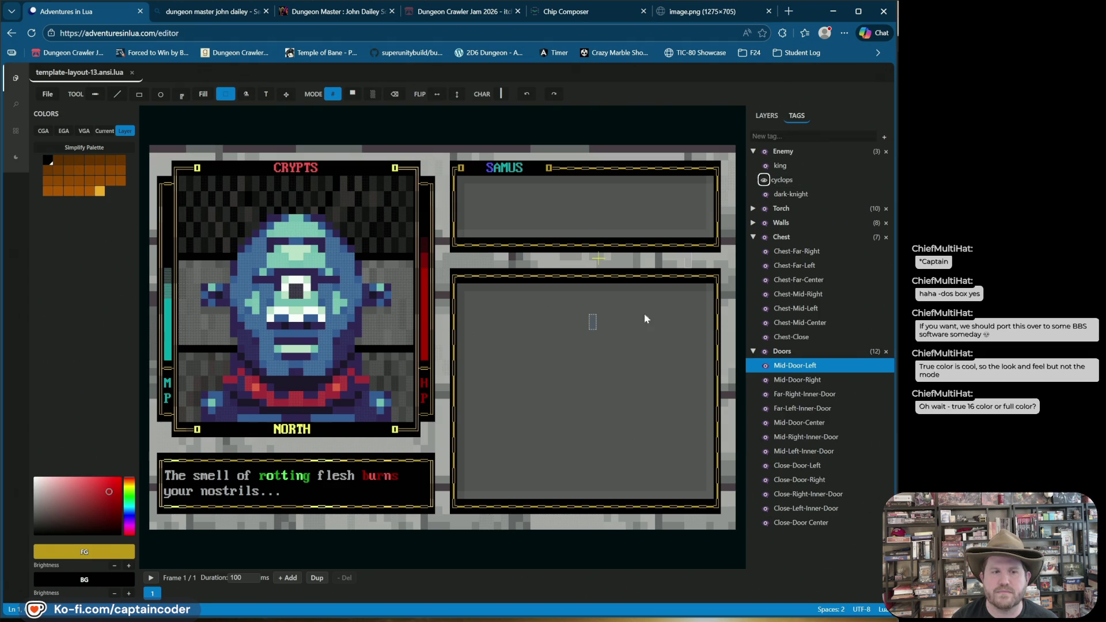
{"action": "key", "text": "space"}
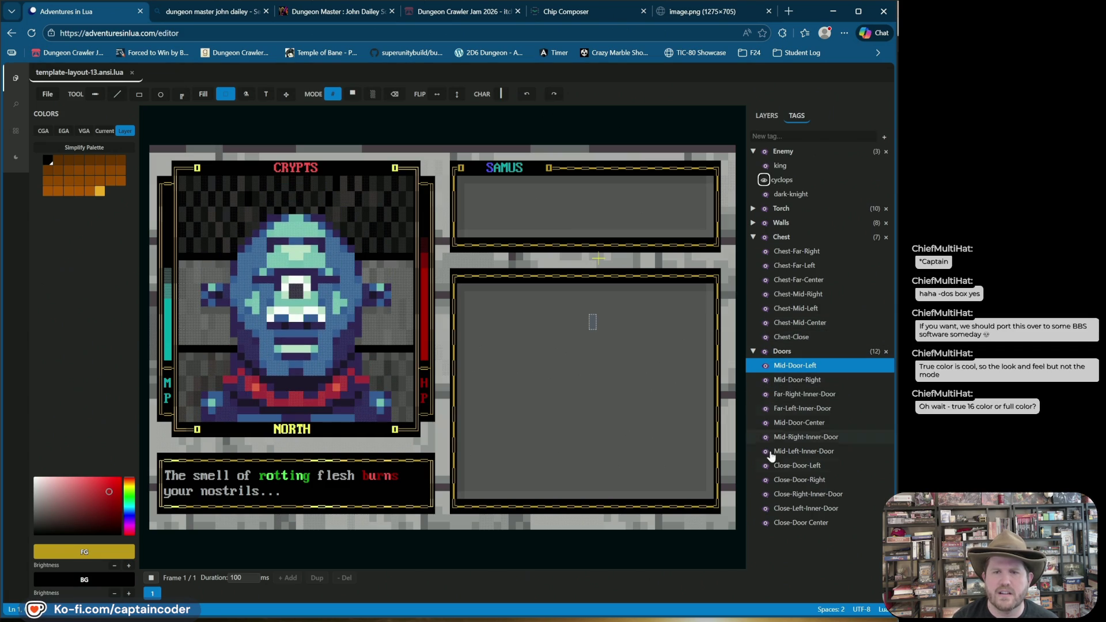
{"action": "left_click", "coordinate": [763, 523]}
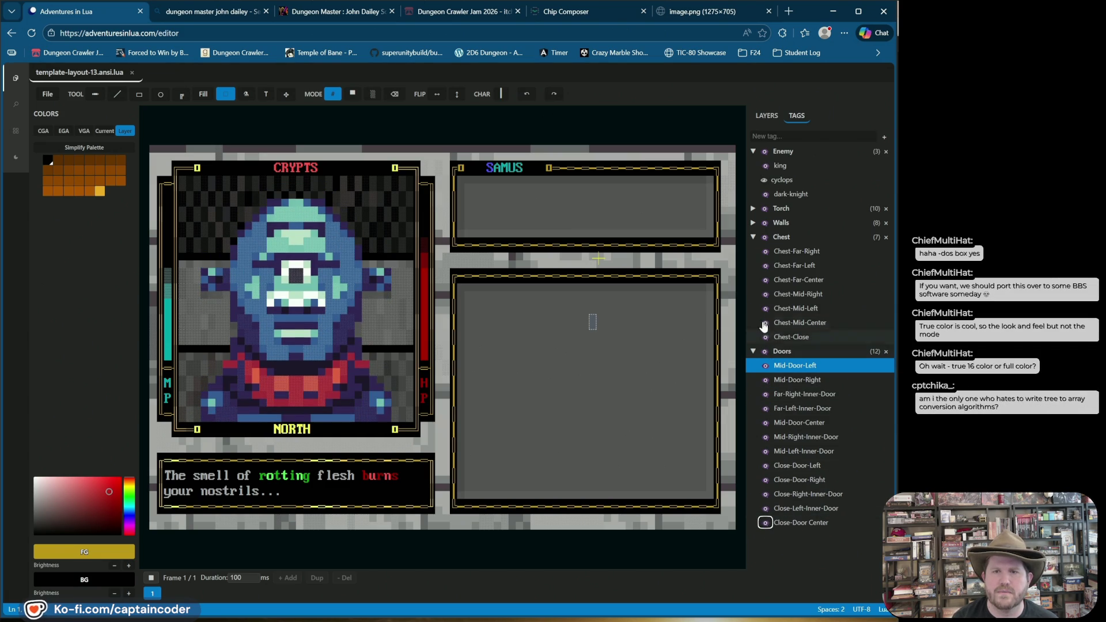
Show the Close Right Wall, Torch-Close-Right and Torch-Far-Left layers
{"action": "left_click", "coordinate": [751, 222]}
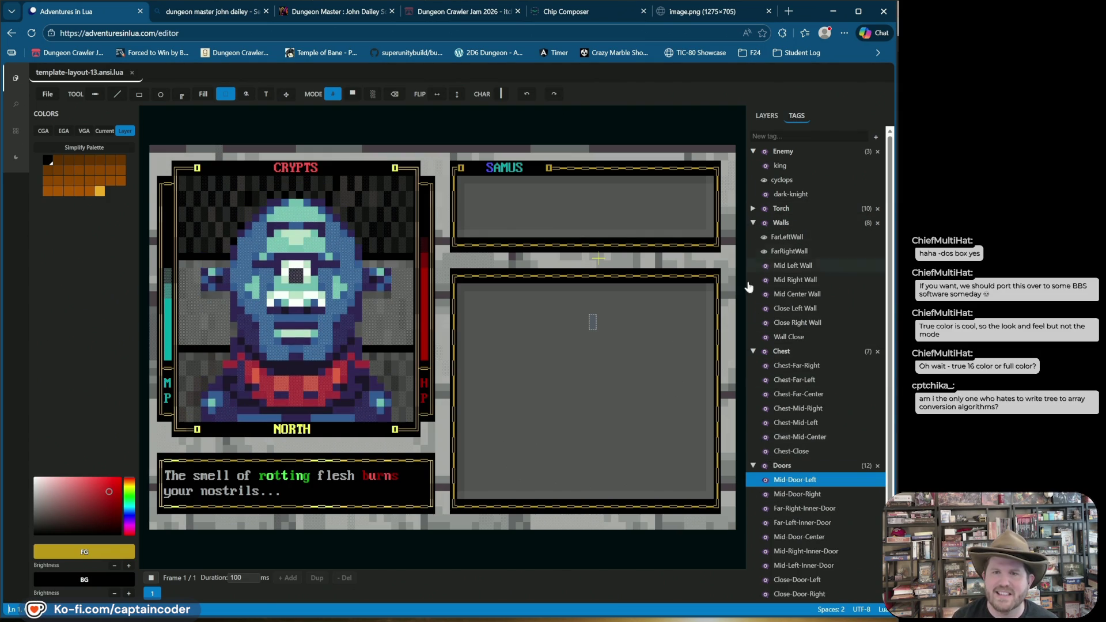
{"action": "left_click", "coordinate": [764, 323]}
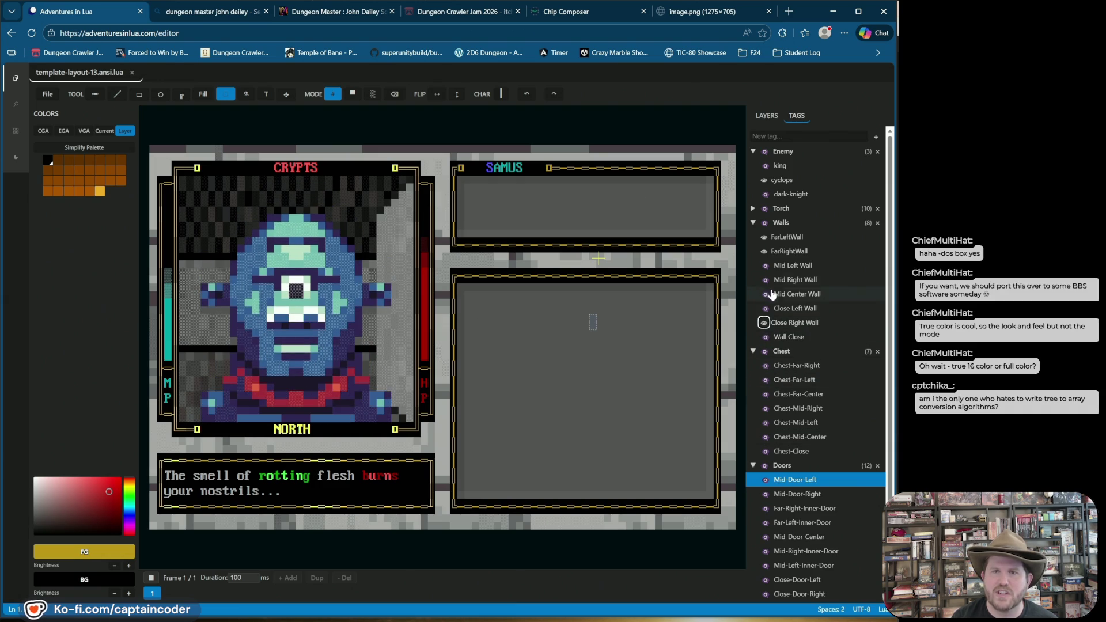
{"action": "left_click", "coordinate": [753, 208]}
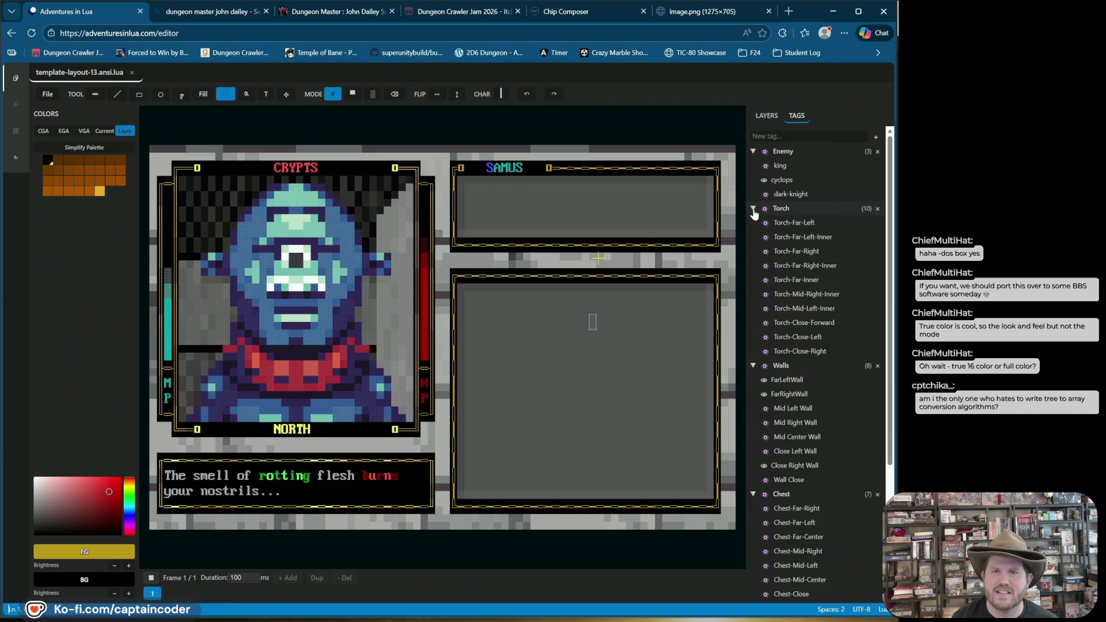
{"action": "left_click", "coordinate": [764, 351]}
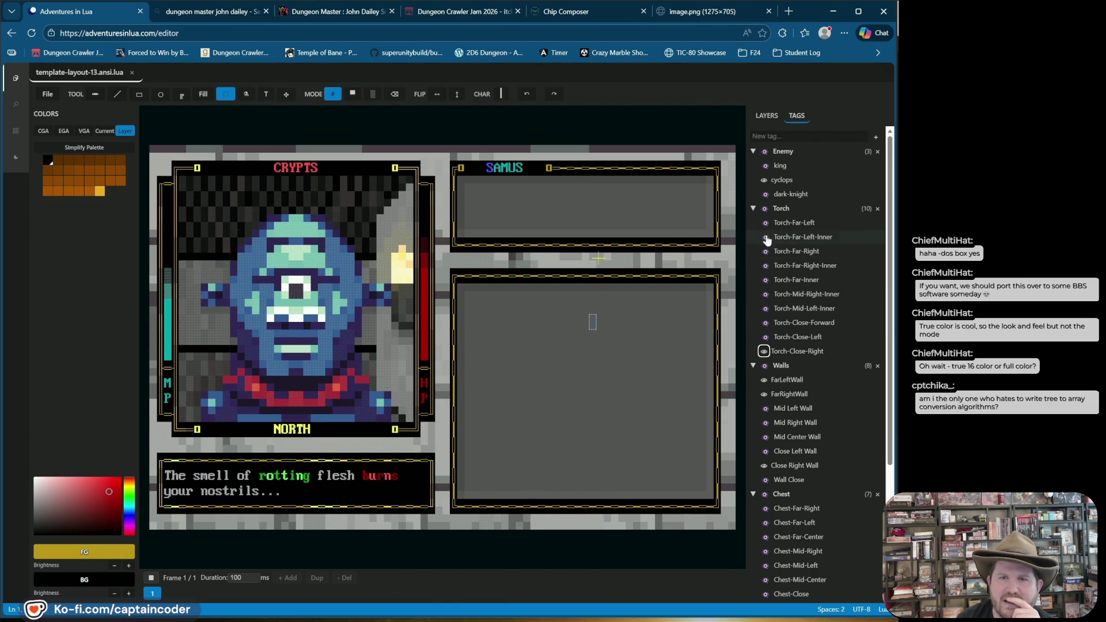
{"action": "left_click", "coordinate": [763, 223]}
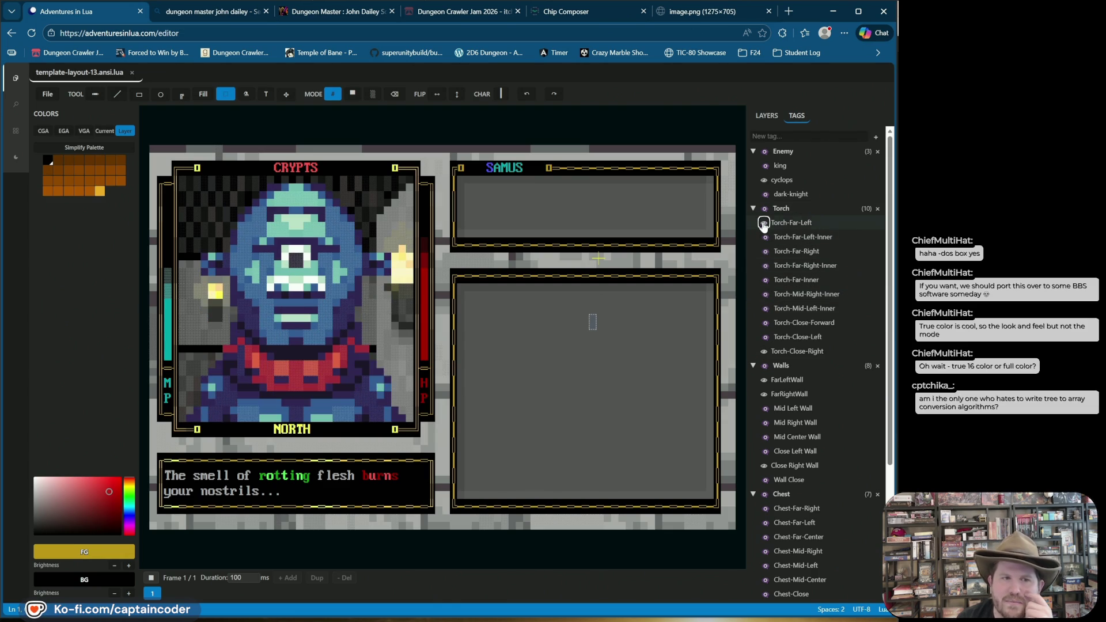